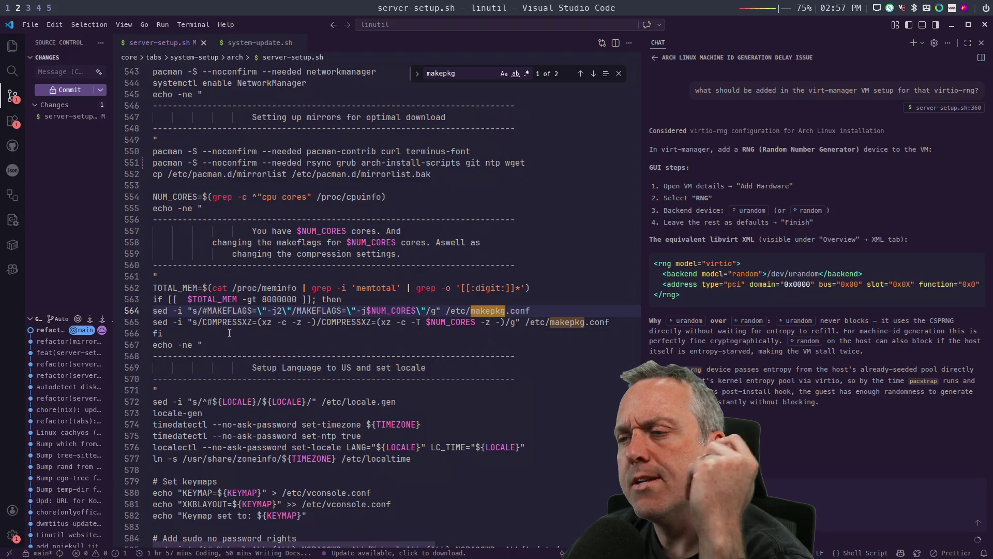
- Select lines 554–566 of server-setup.sh, the NUM_CORES and makeflags block, after folding and unfolding its banner
mouse_move(187, 336)
mouse_down()
mouse_move(233, 255)
mouse_move(279, 243)
mouse_up()
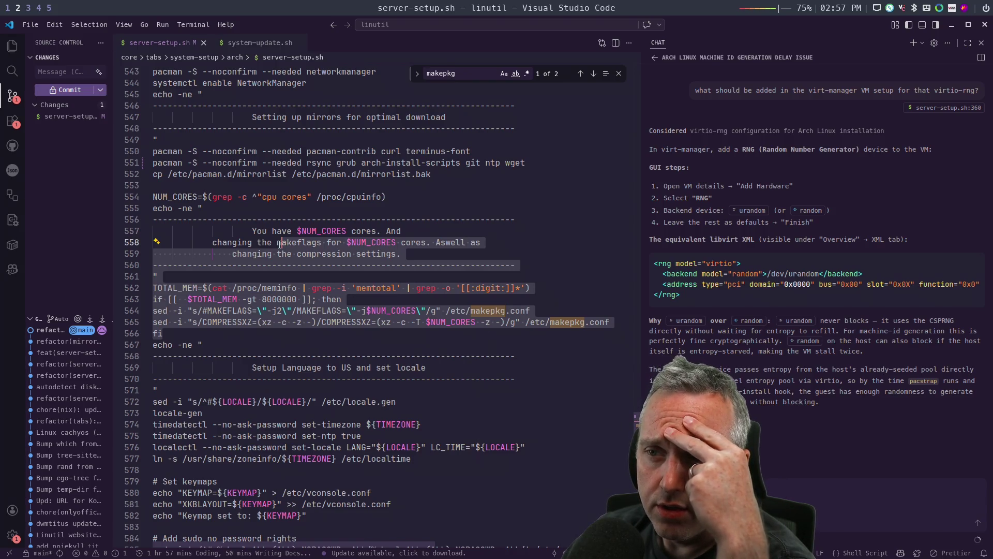
mouse_move(279, 244)
mouse_down()
mouse_move(182, 253)
mouse_move(151, 220)
mouse_up()
click(147, 219)
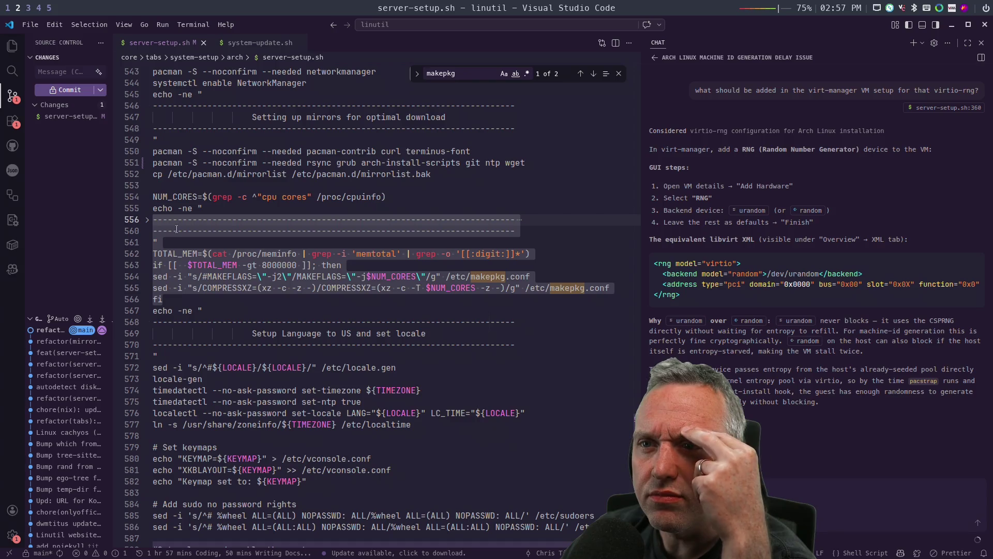
click(147, 220)
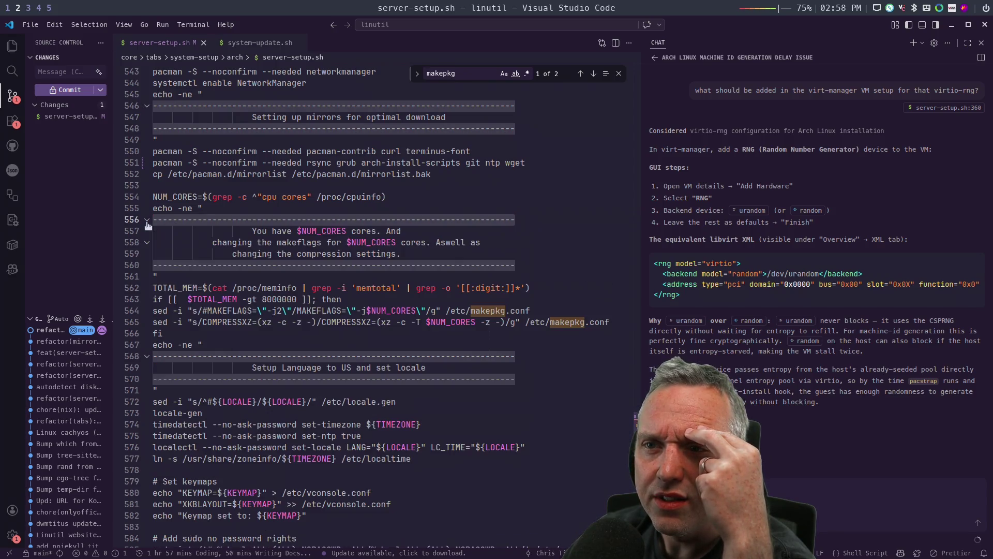
click(220, 244)
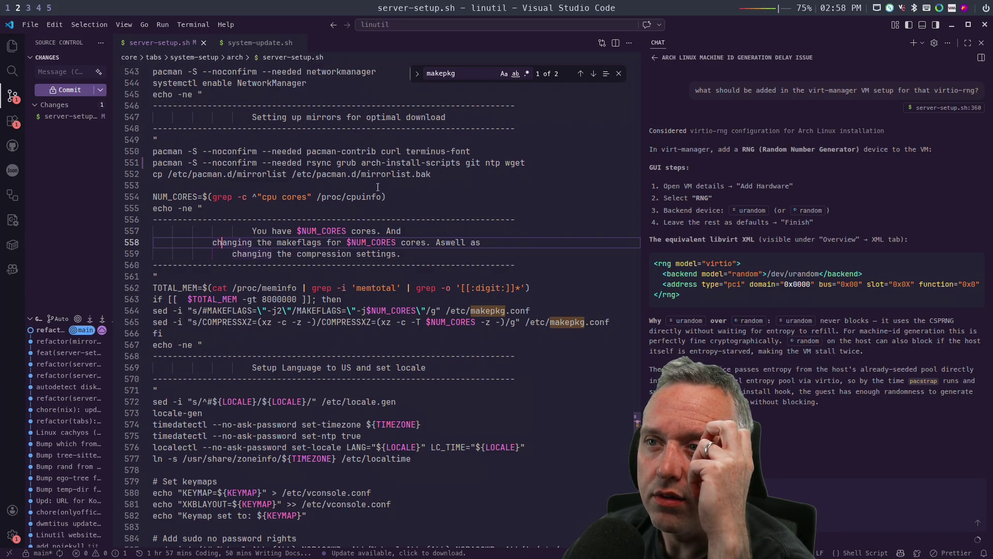
click(147, 197)
mouse_move(170, 202)
mouse_down()
mouse_move(207, 277)
mouse_move(393, 333)
mouse_up()
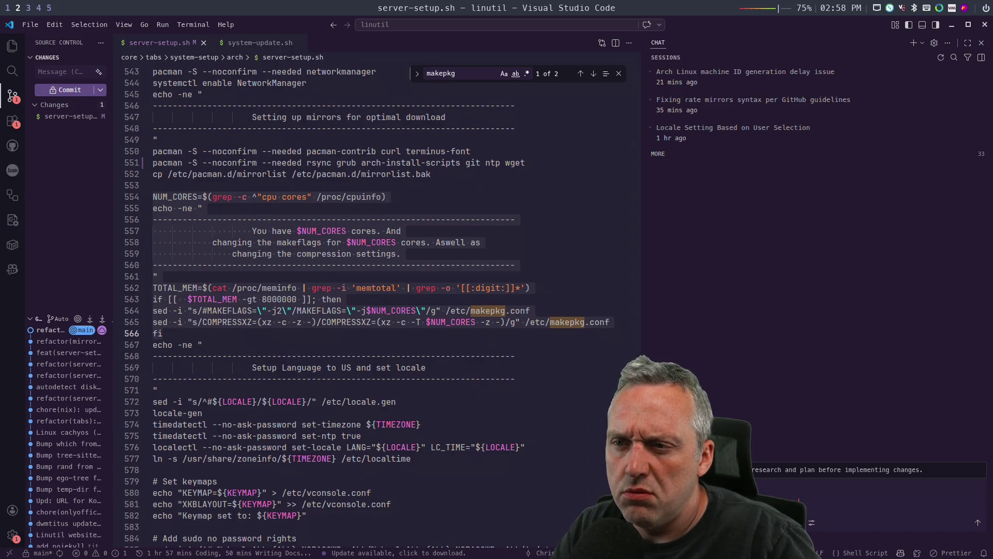
- Ask the assistant to change makeflags to use the core count, and keep its nproc-based lines
text(ys change makeflags f)
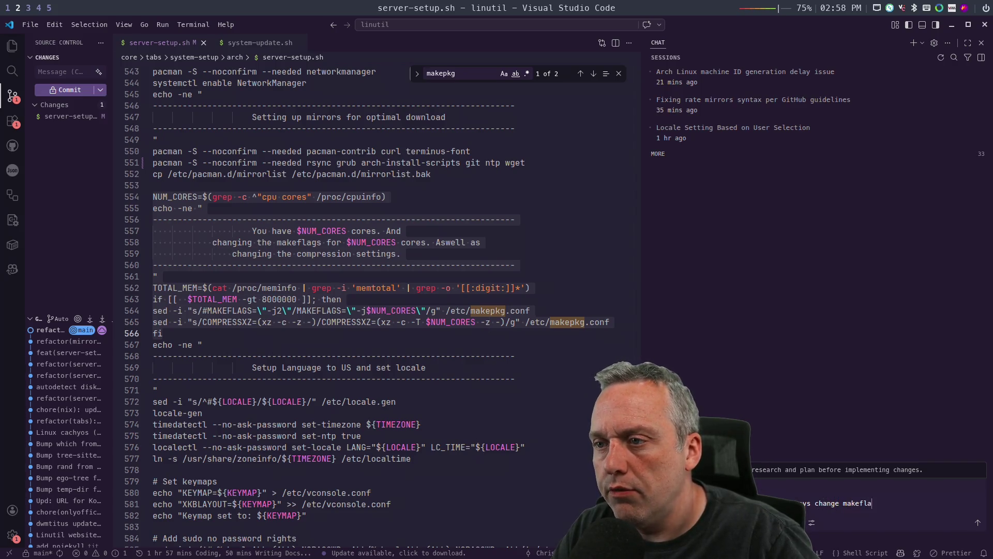
text(or )
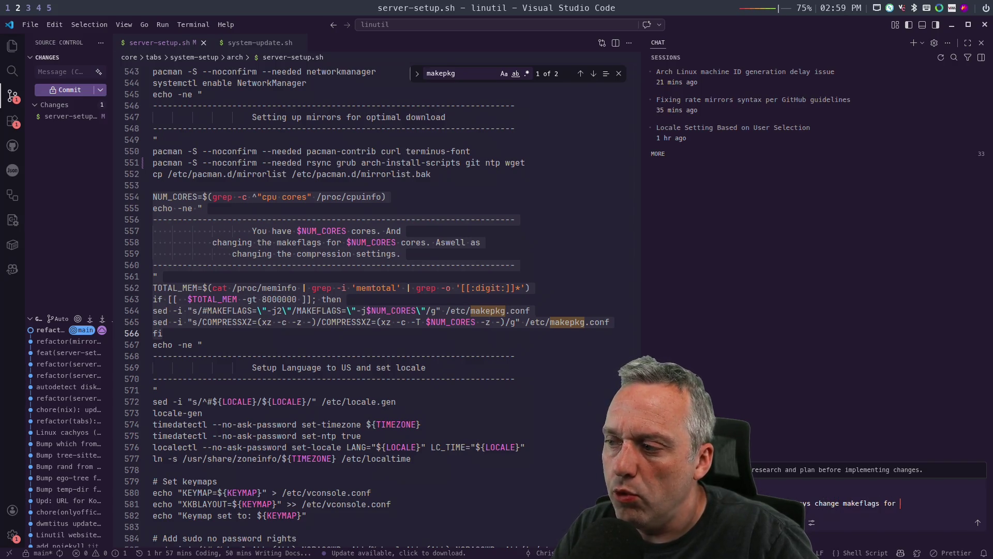
text(how many cores are)
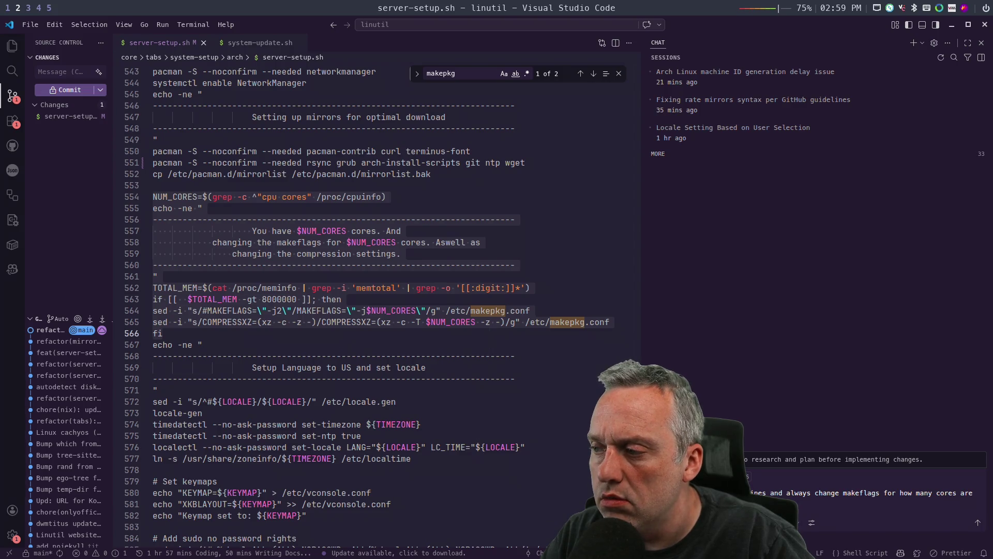
key(Return)
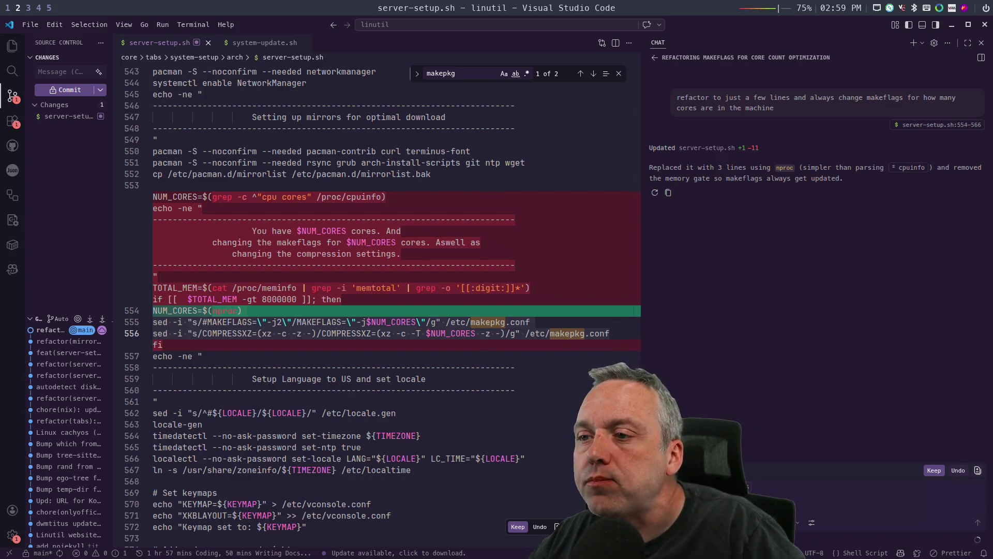
mouse_move(450, 356)
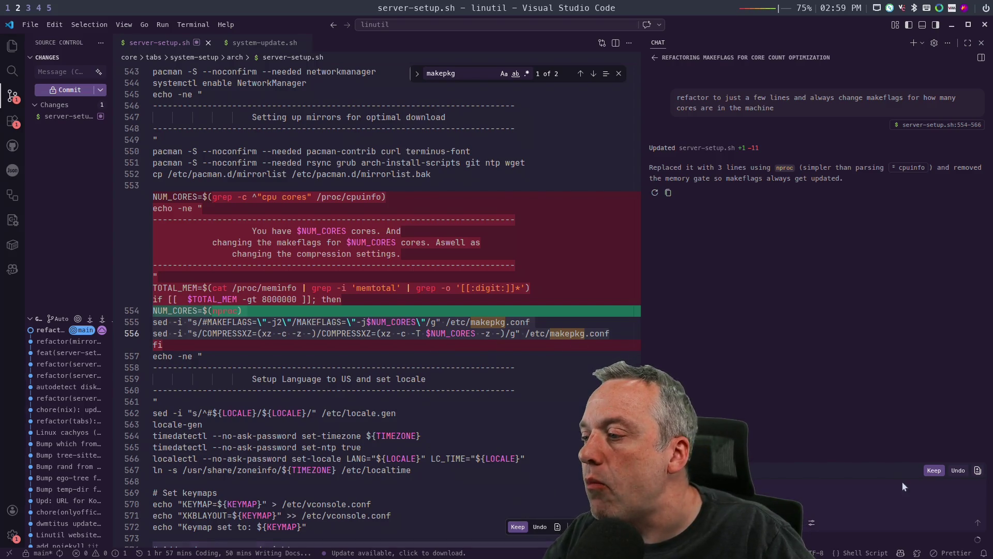
click(931, 471)
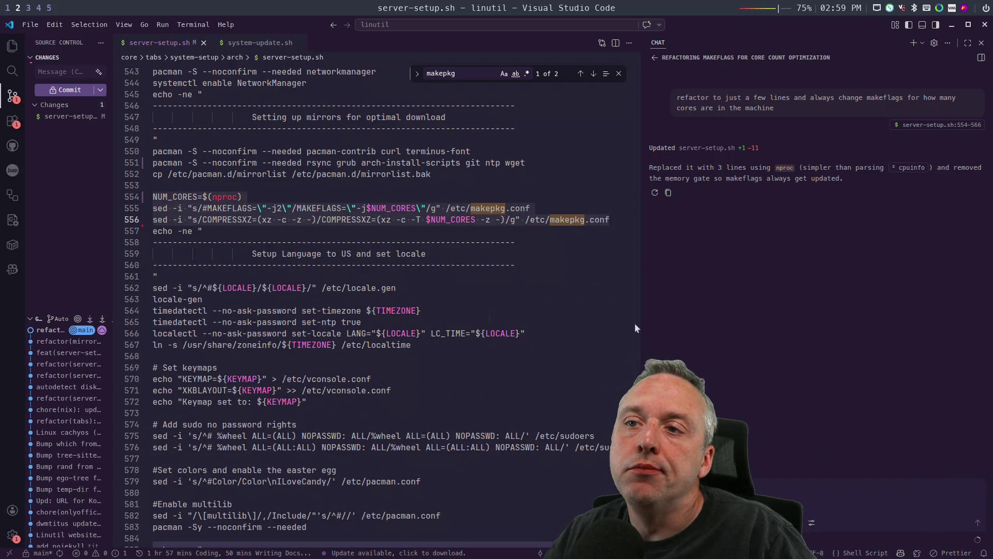
key(super+3)
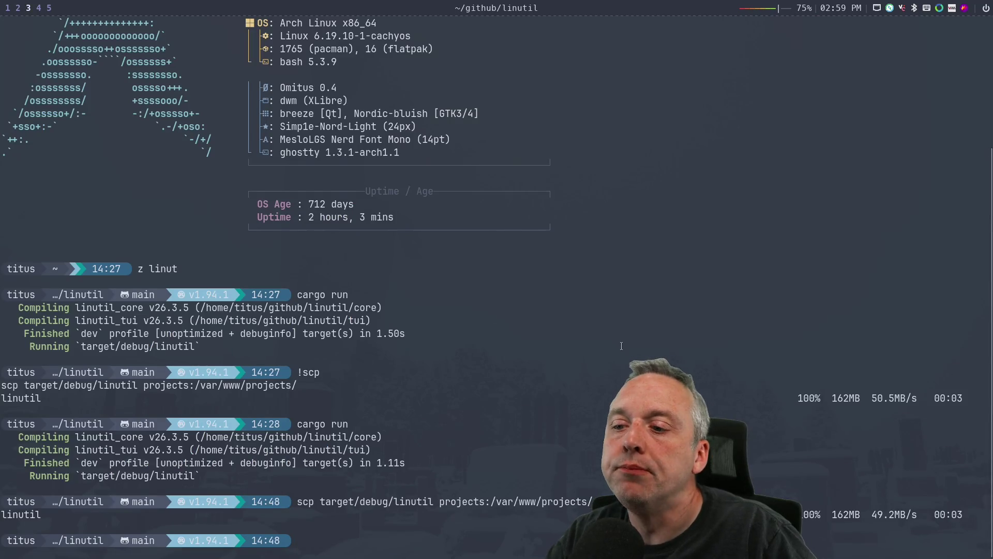
- Run nproc in Ghostty, which reports 32 cores on the host
text(nproc)
key(Return)
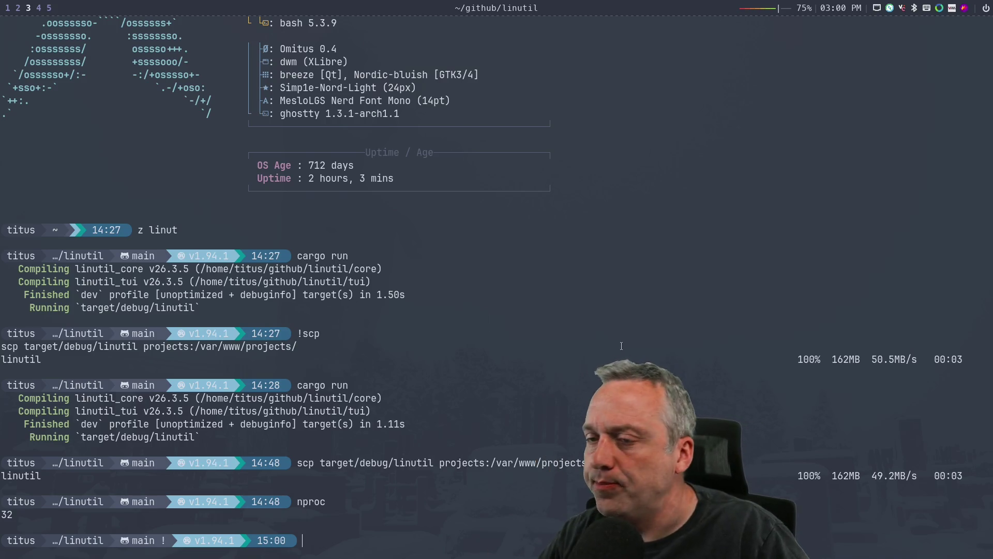
key(super+2)
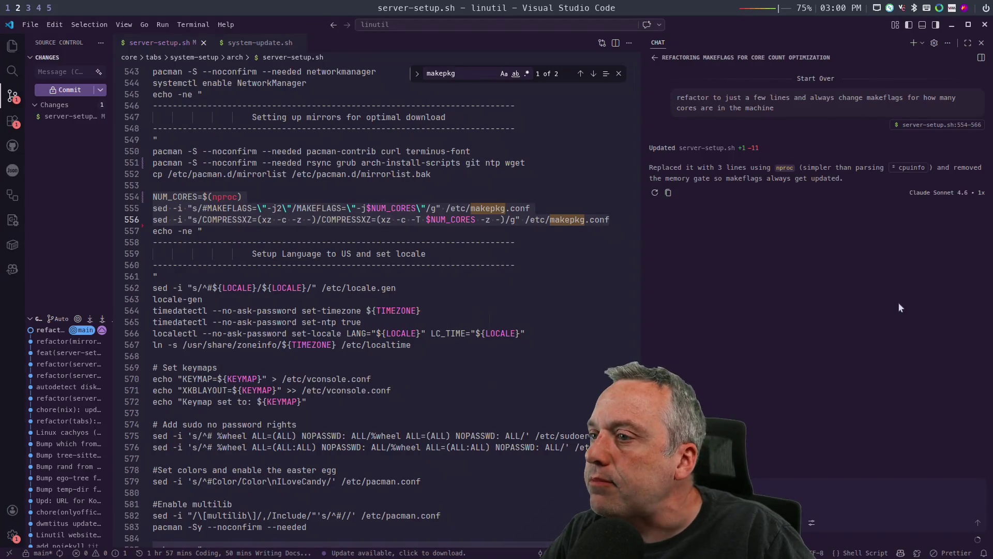
- Review the new nproc-based NUM_CORES lines at line 554 of server-setup.sh
click(272, 197)
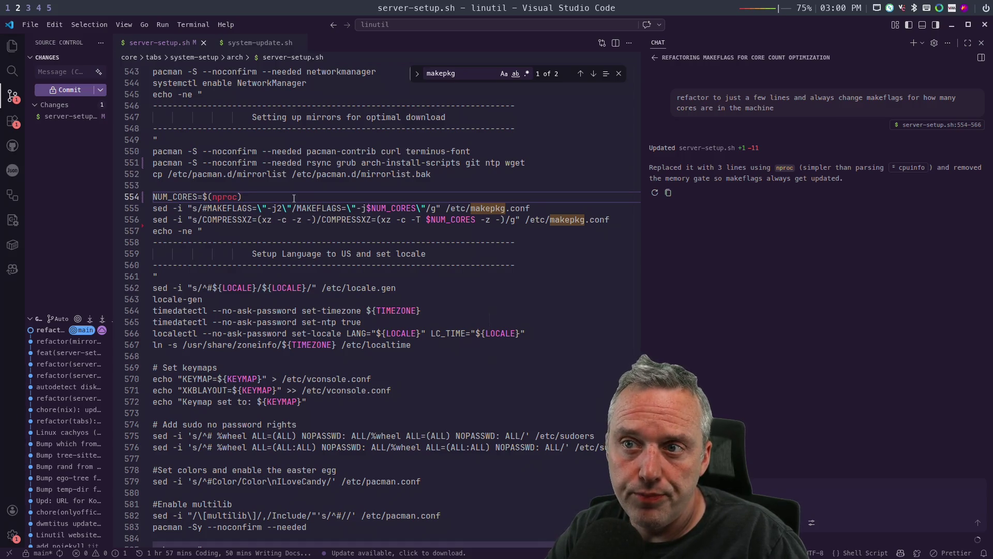
key(super+4)
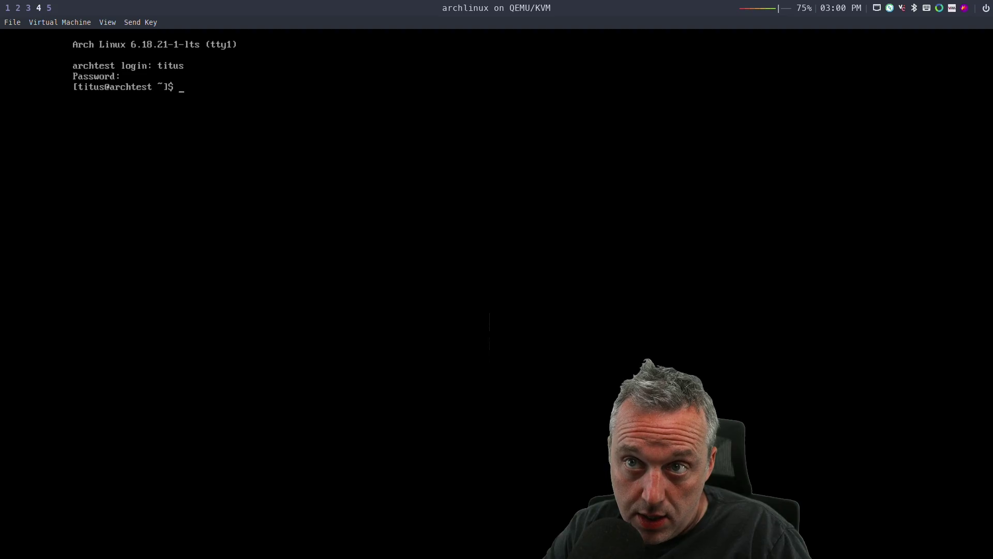
- Run nproc in the Arch VM, which reports 8 cores
text(nproc)
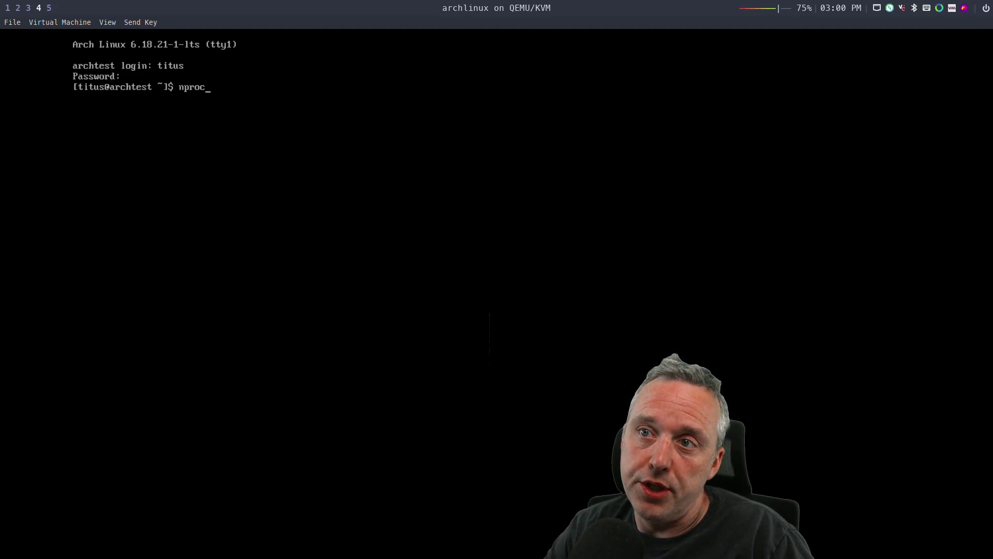
key(Return)
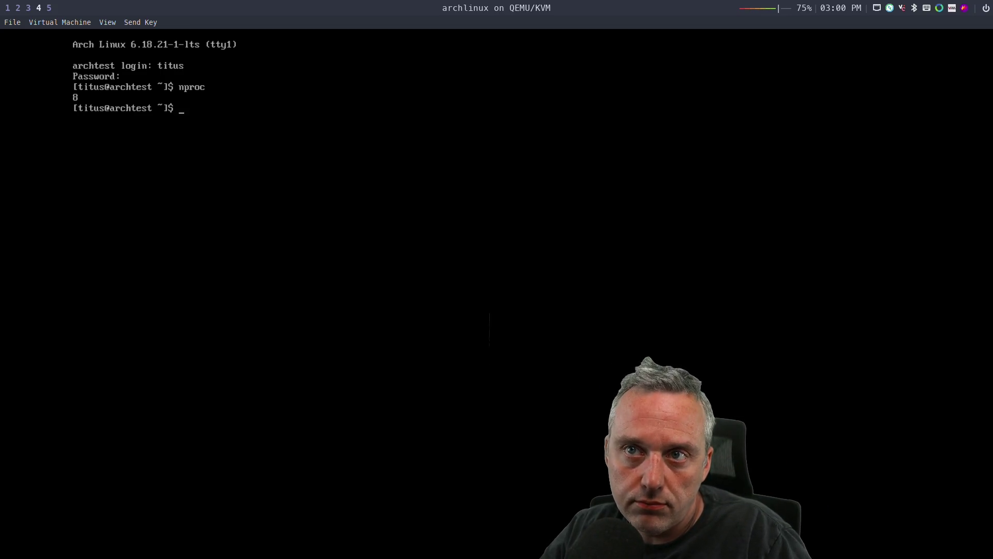
key(super+2)
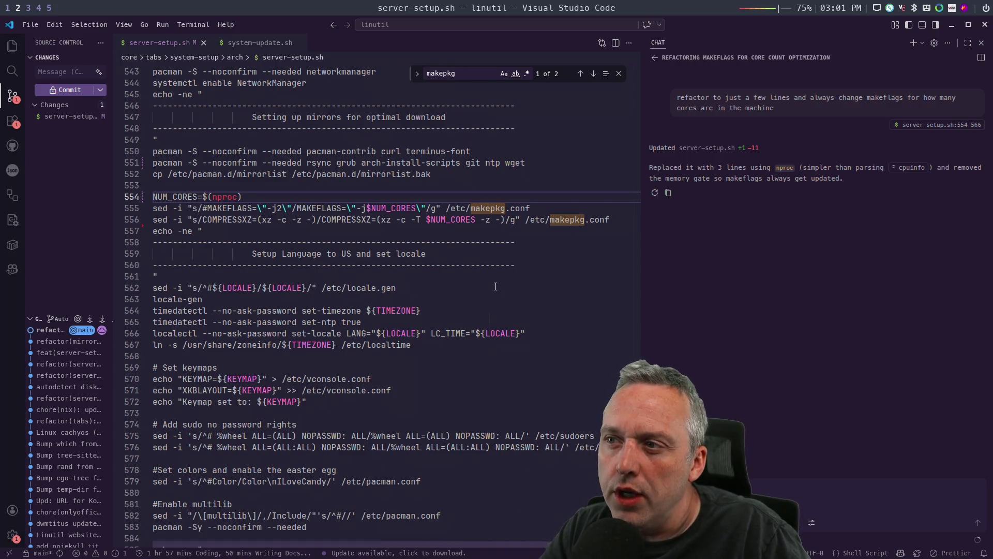
key(super+4)
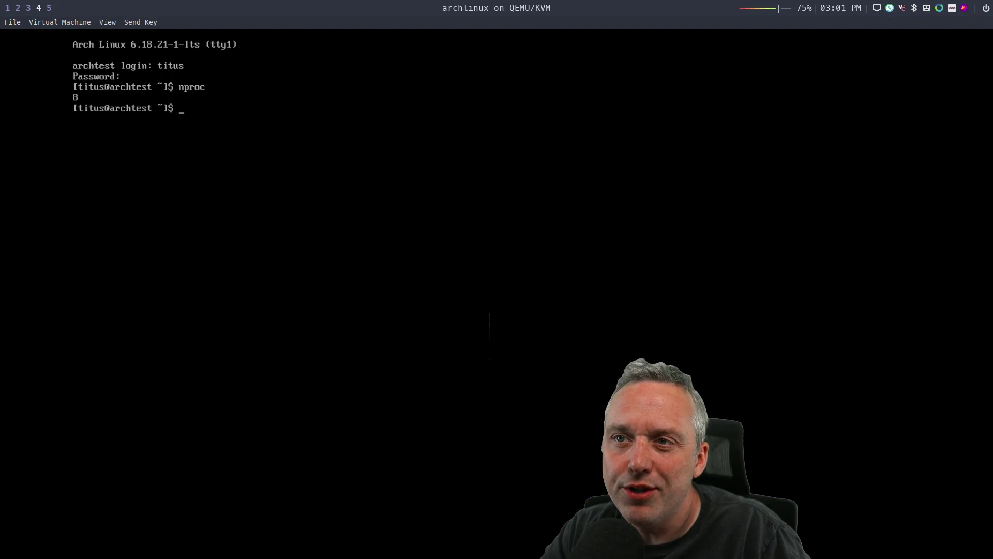
- Try nvim /etc/makepkg.conf, then install neovim with sudo pacman -S and confirm
text(nv)
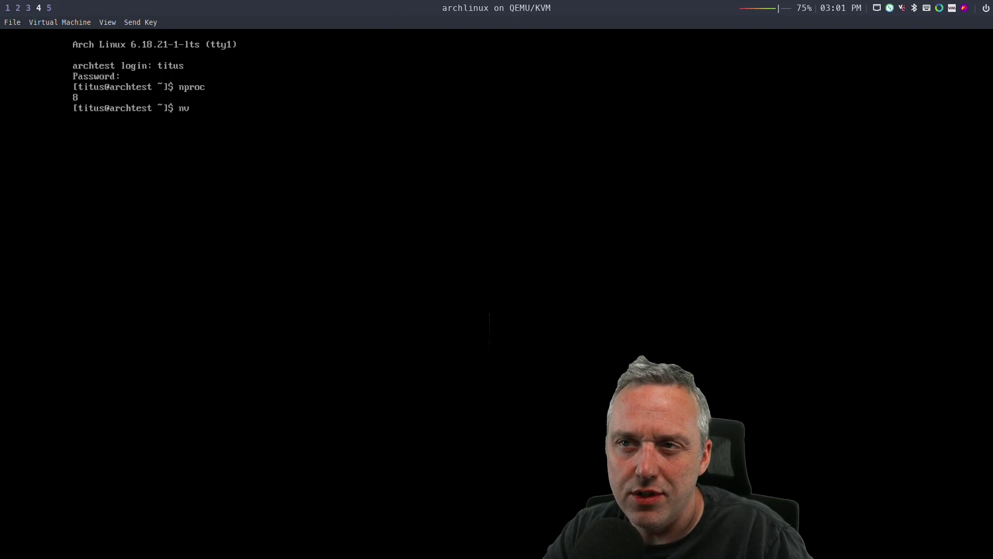
text(im )
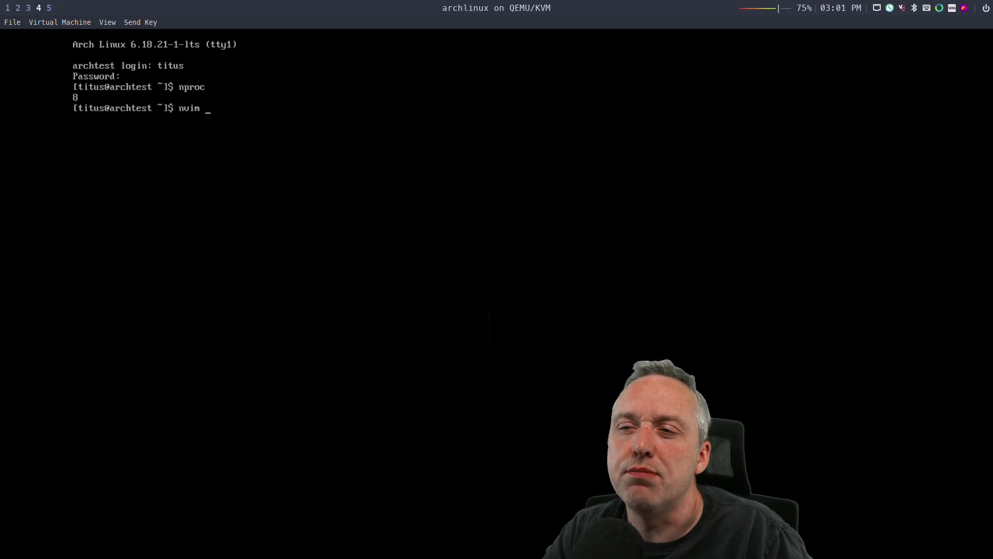
text(/etc/makepkg.conf)
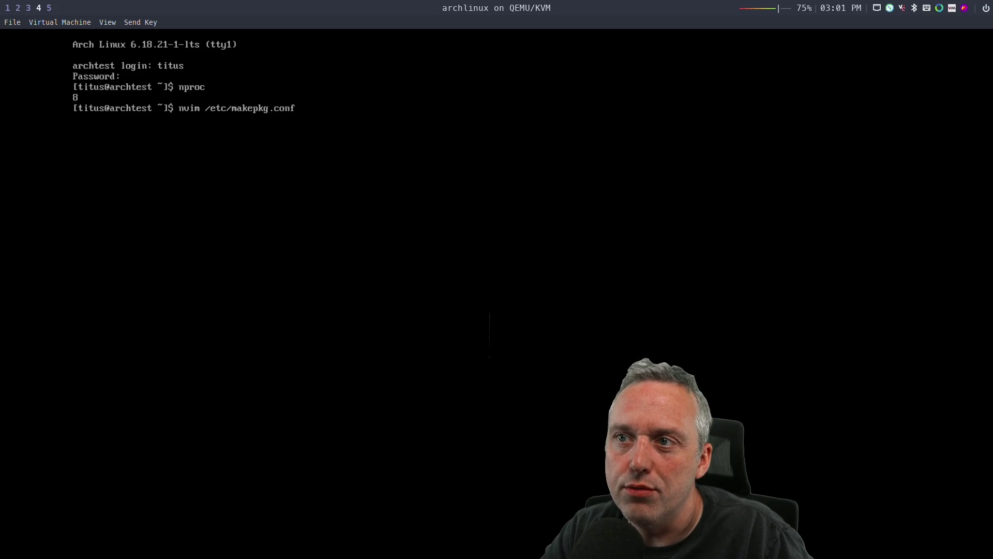
key(Return)
text(sudo pacman -S nv)
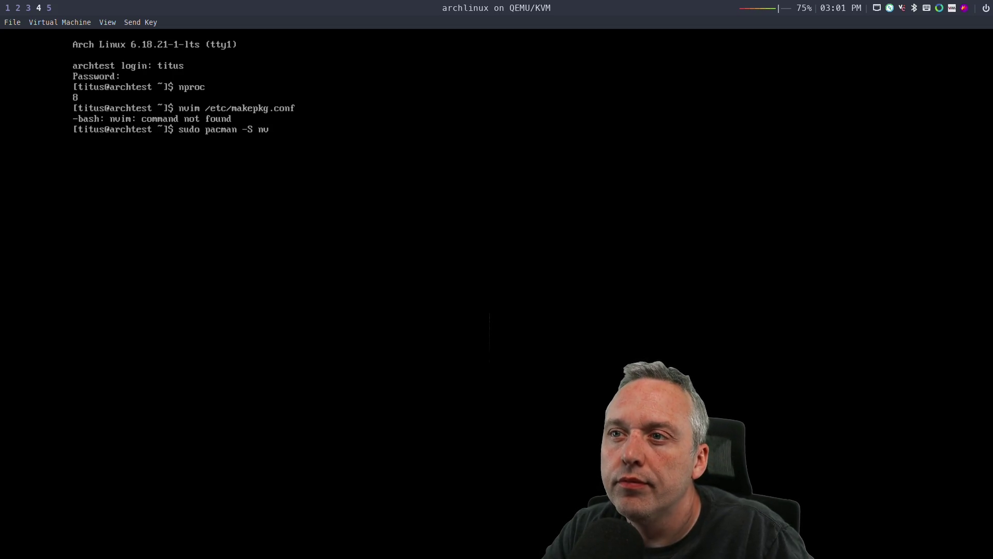
text(eovim)
key(Return)
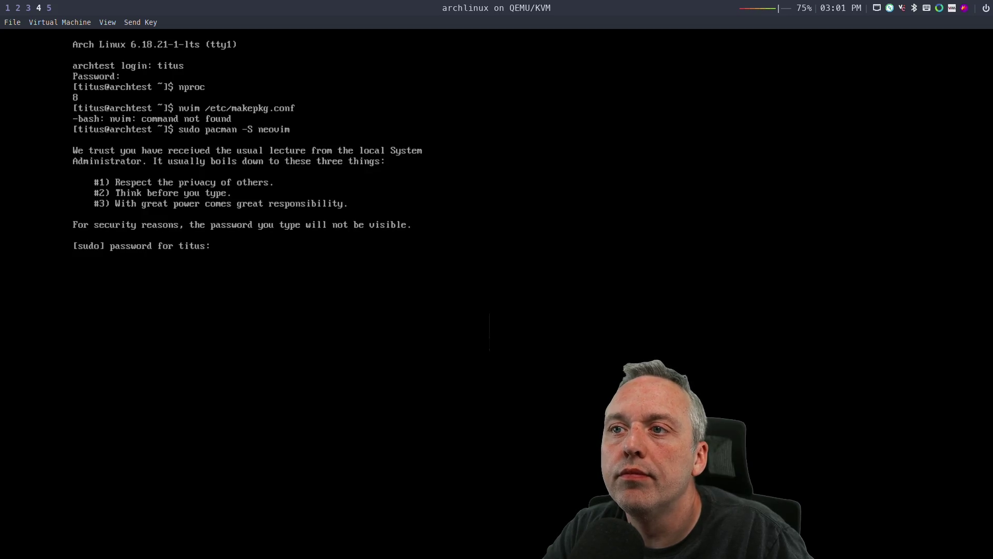
key(Return)
key(Return)
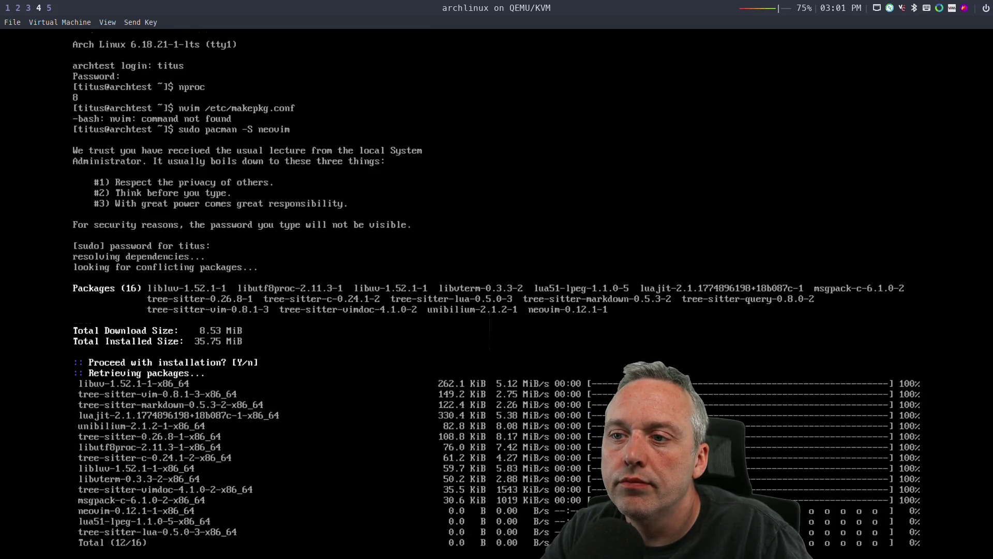
- Open /etc/makepkg.conf in neovim and page back to the MAKEFLAGS="-j" build settings
text(nvim /etc/makepkg.conf)
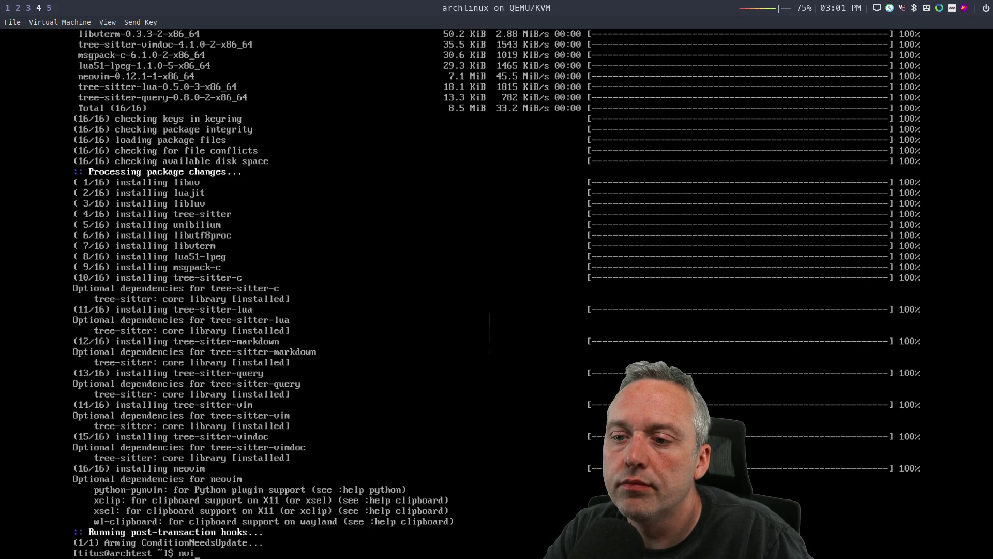
key(Return)
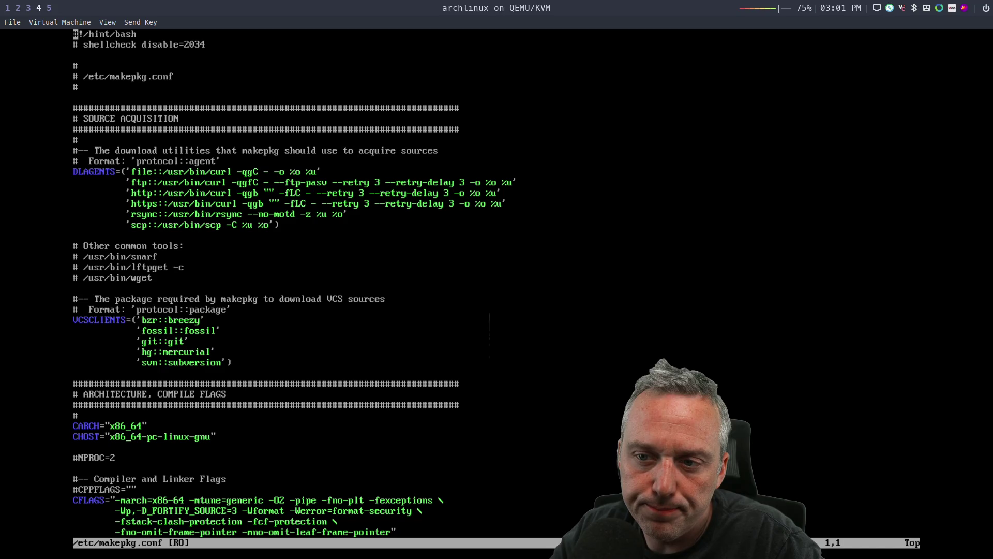
key(ctrl+f)
key(ctrl+f)
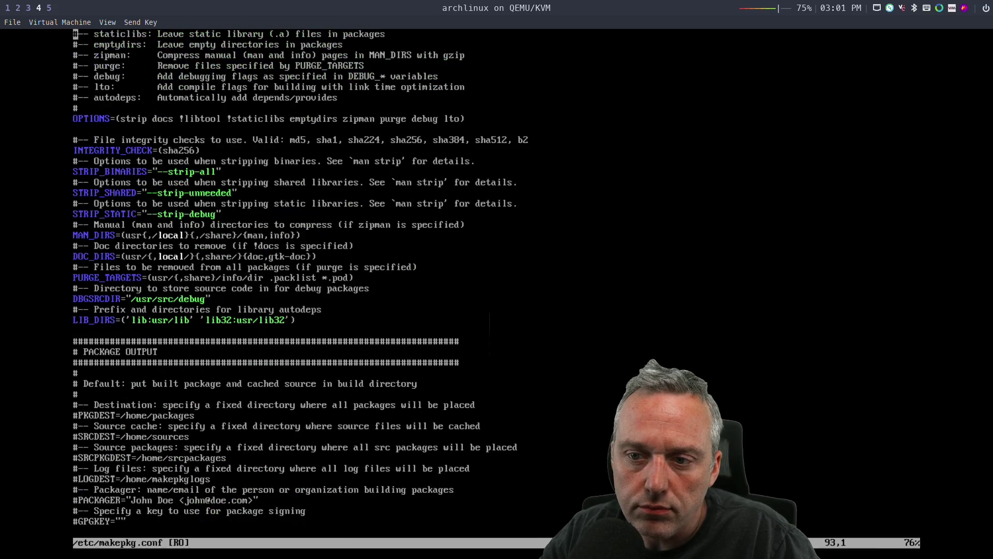
key(ctrl+b)
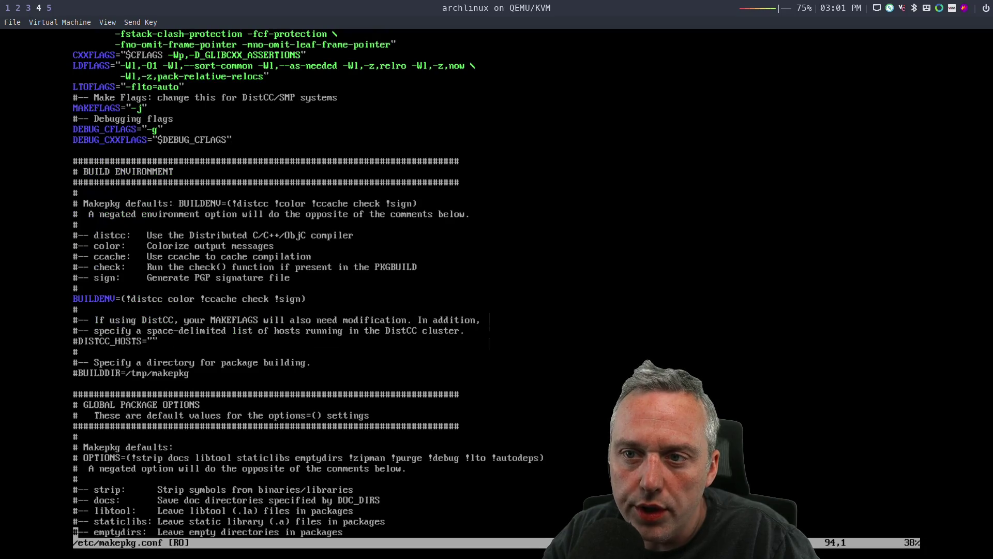
key(ctrl+f)
key(ctrl+f)
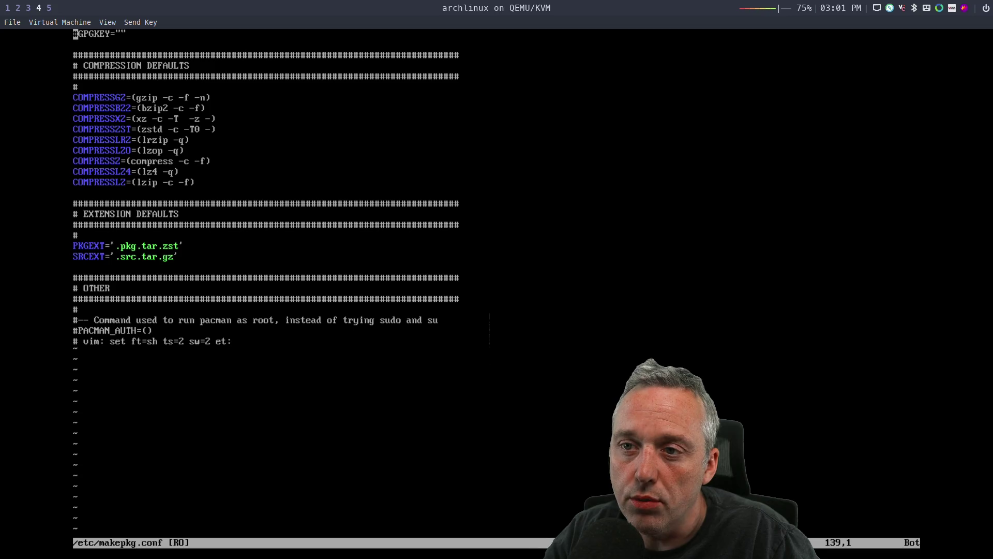
key(ctrl+b)
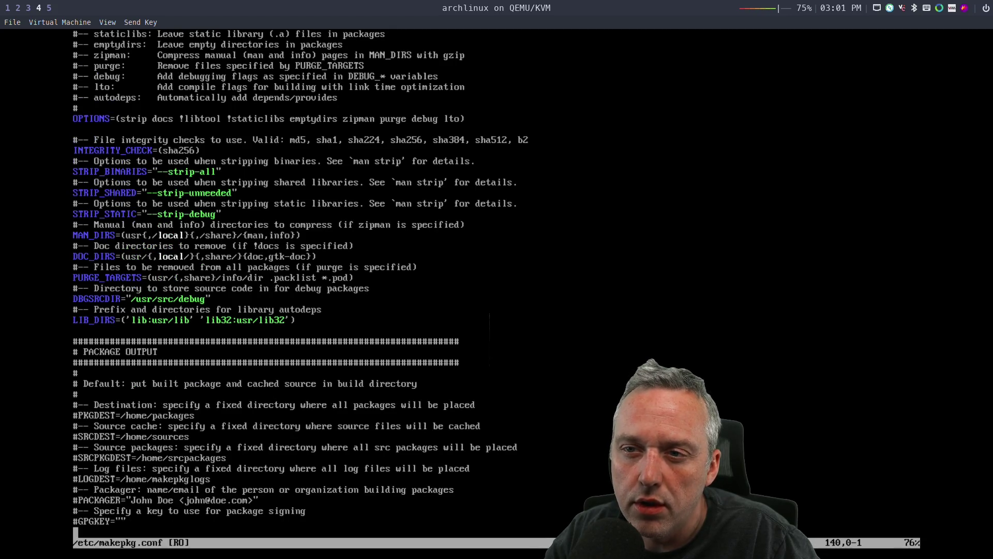
key(ctrl+b)
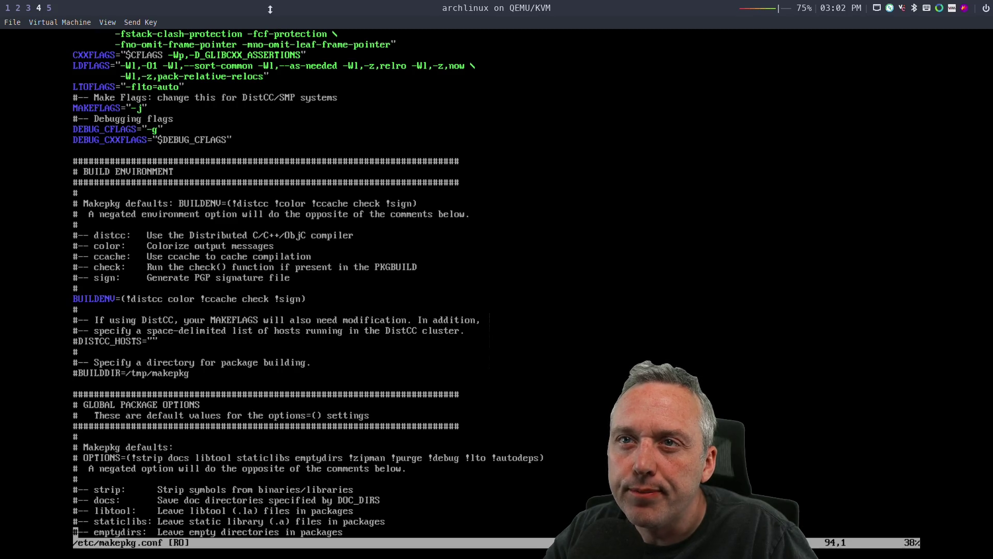
key(super+2)
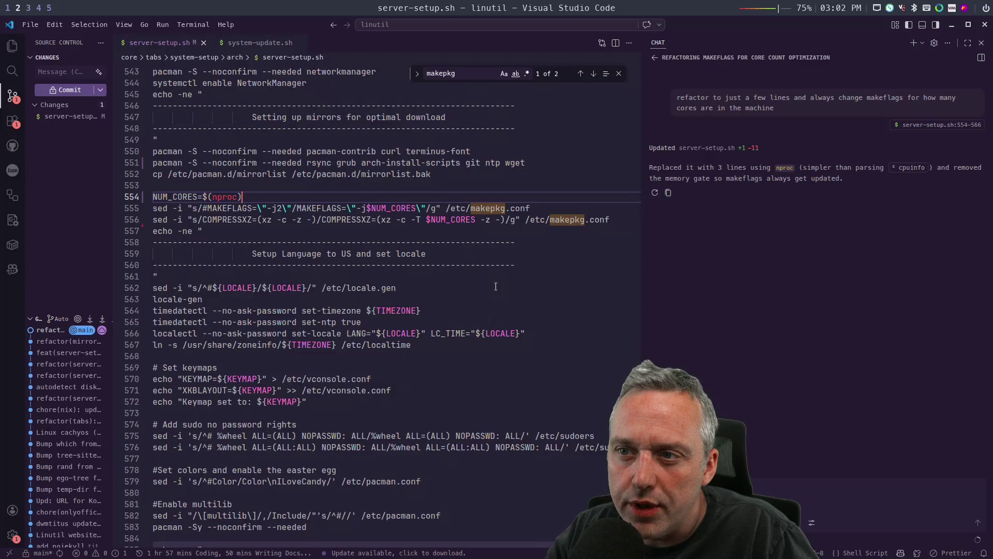
- Check the VM's MAKEFLAGS default and remove the 2 from the -j2 sed pattern on line 555
key(super+4)
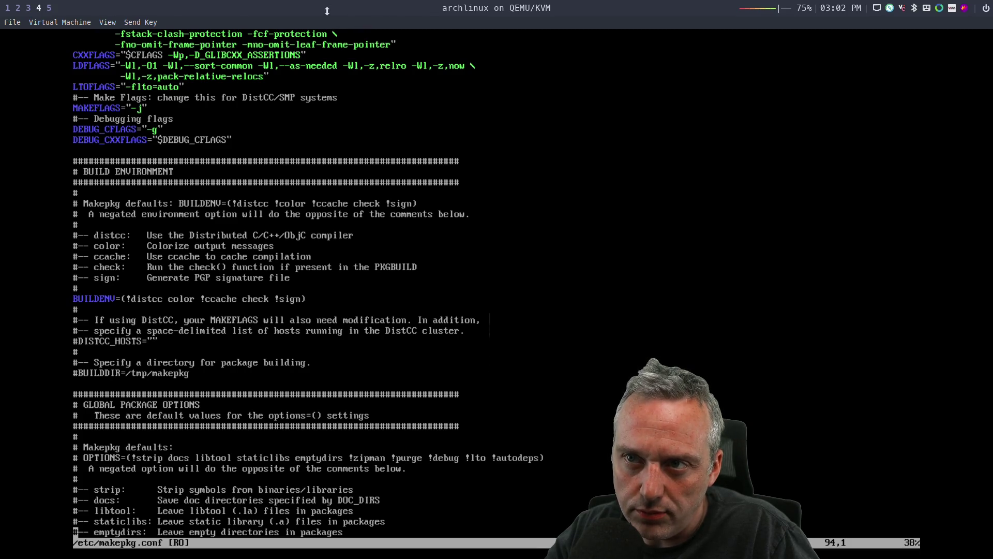
key(super+2)
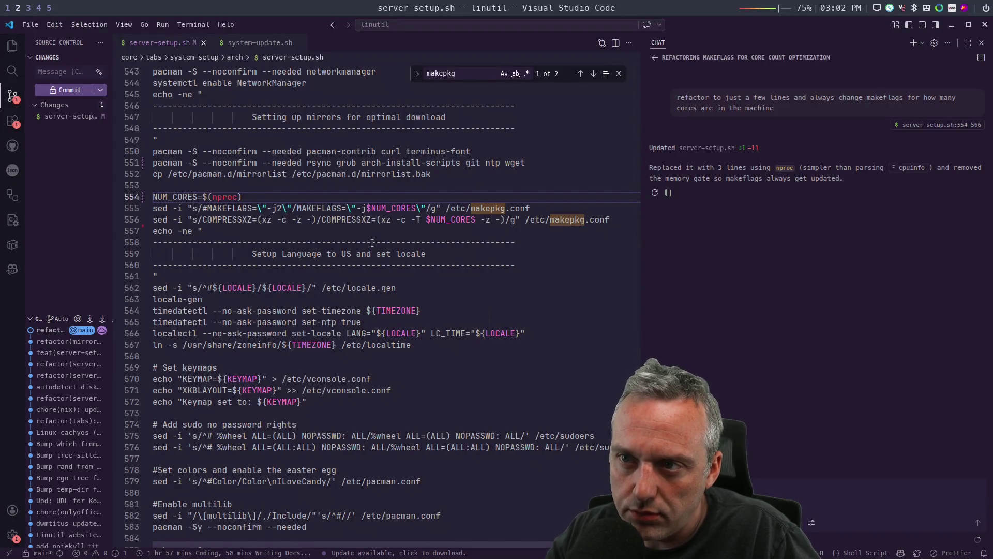
key(Down)
key(Right)
key(Right)
key(Right)
key(Right)
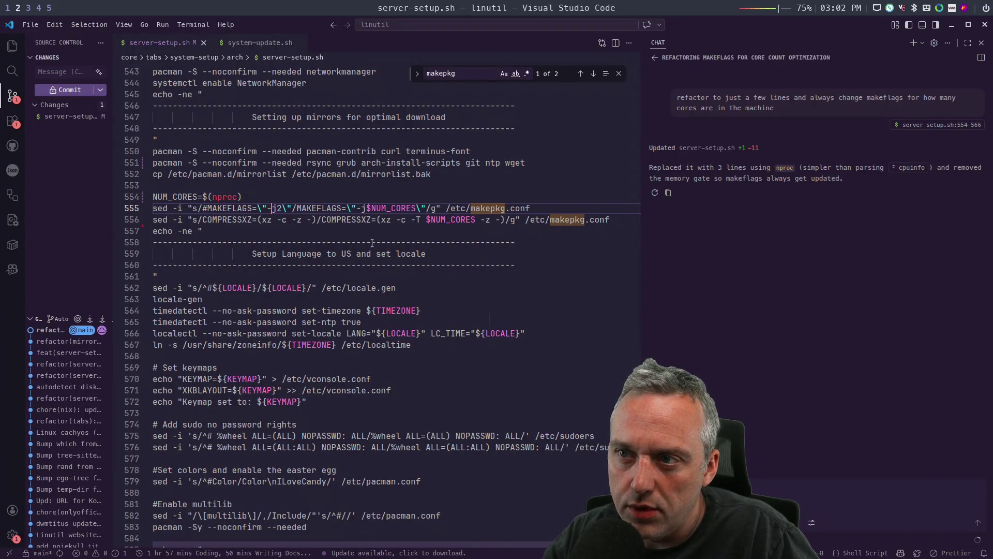
key(Delete)
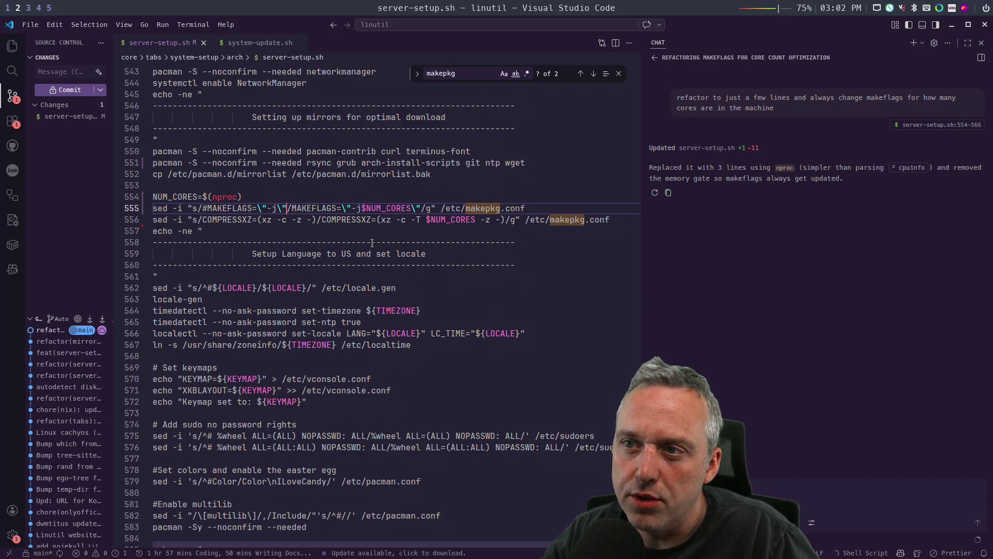
- Review the $NUM_CORES replacement on line 555 and the COMPRESSXZ line below it
key(Right)
key(Right)
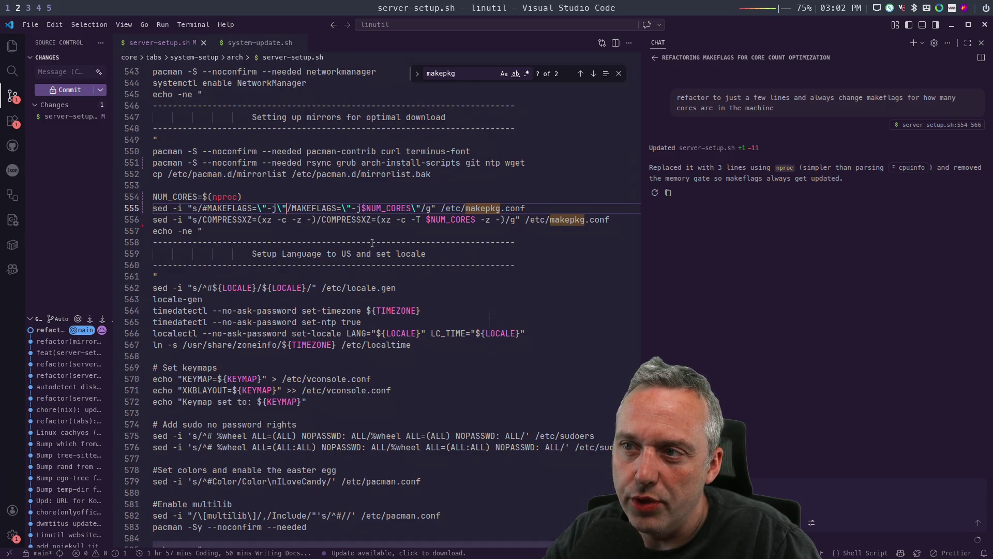
key(Right)
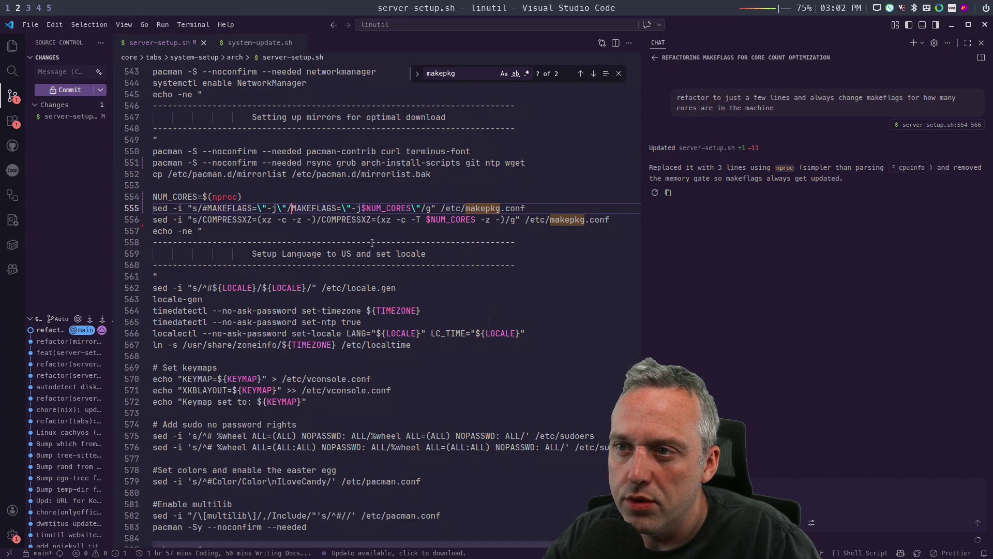
key(Right)
key(Right)
key(Right)
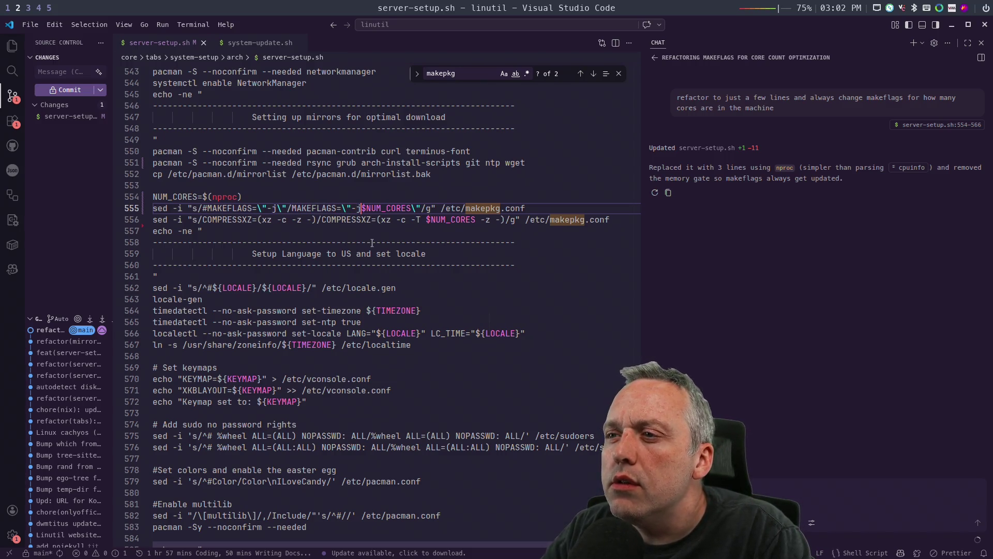
key(Right)
key(Right)
key(Right)
key(Down)
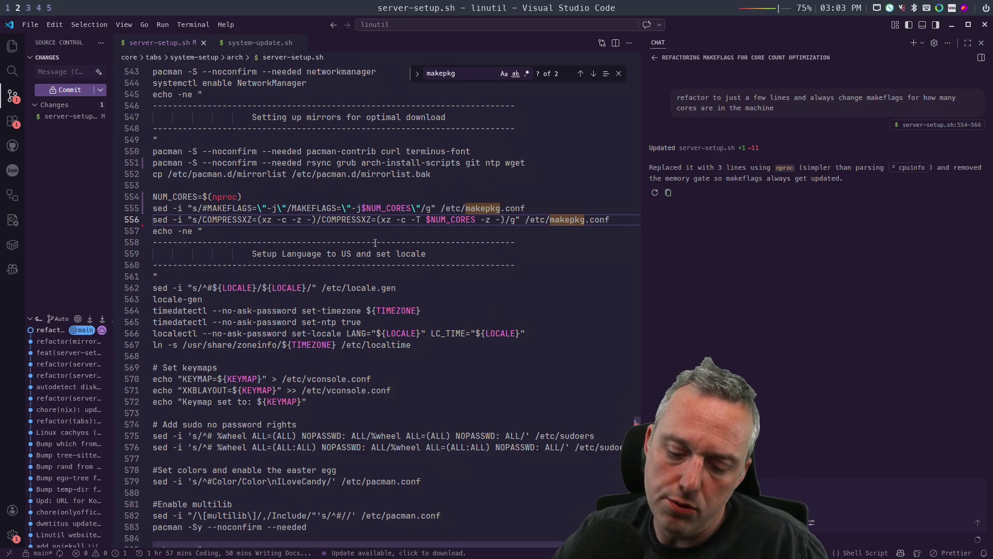
key(super+5)
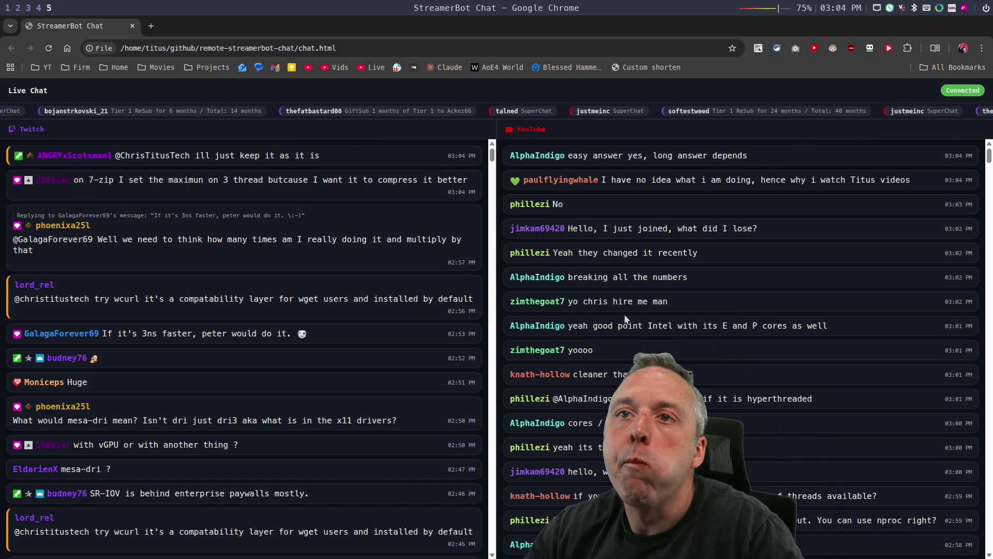
- Search Google in a new tab for 'best practice for setting makepkg to thread count'
key(super+2)
key(super+3)
key(super+1)
click(637, 26)
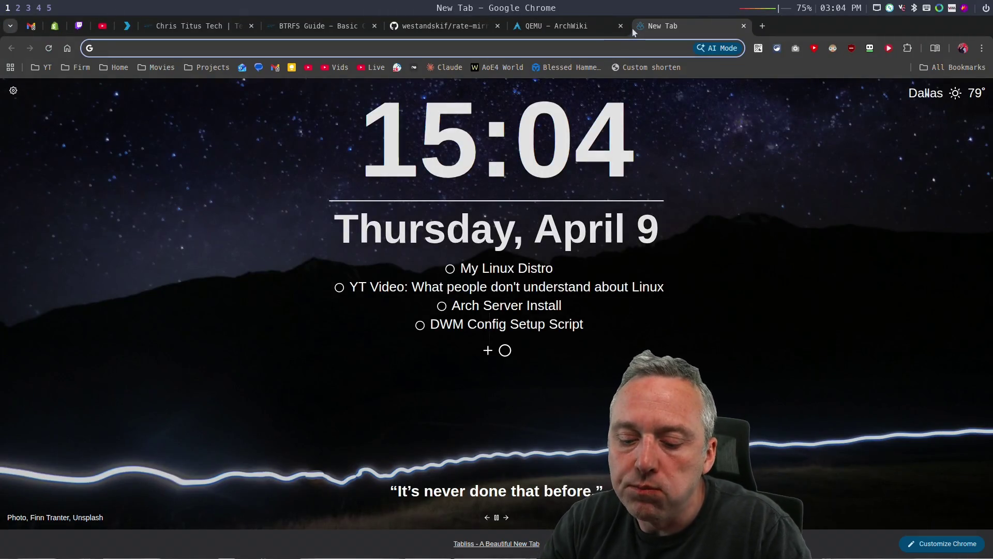
text(best p)
text(rompt)
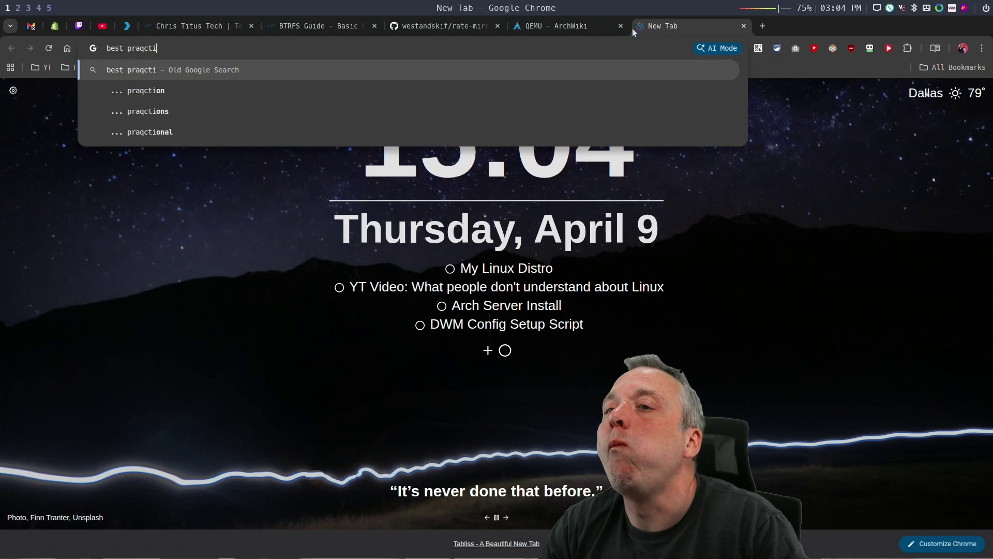
key(BackSpace)
key(BackSpace)
key(BackSpace)
text(actice for setting make)
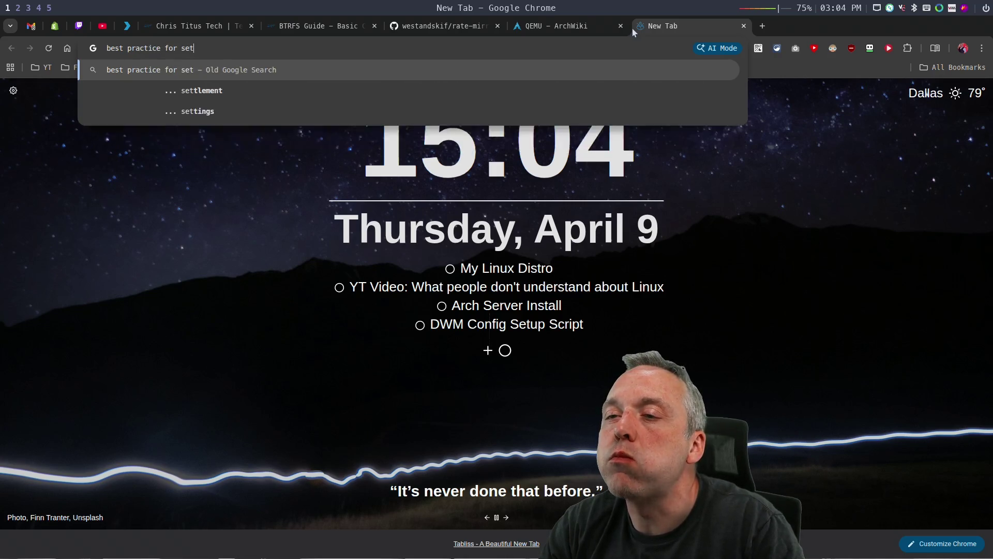
text(pkg )
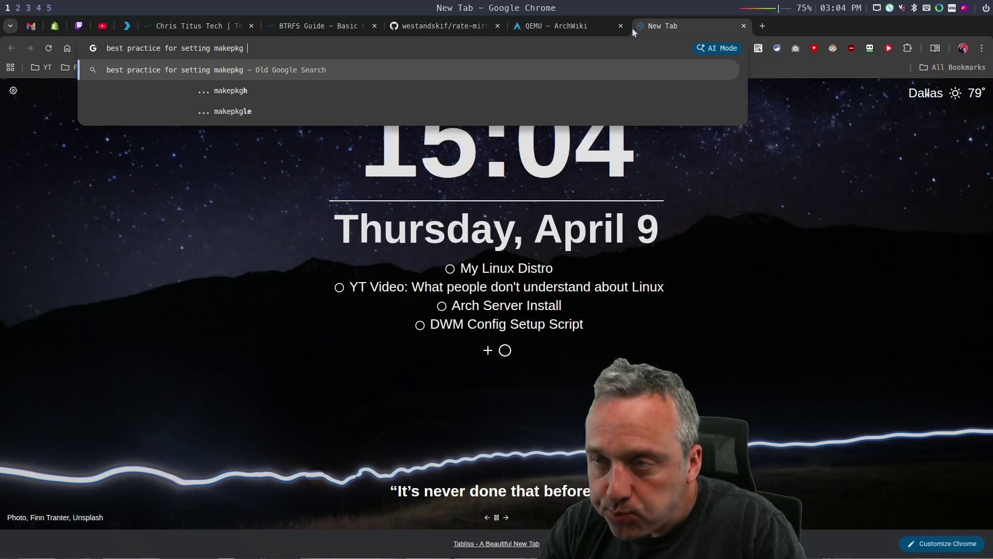
text(to )
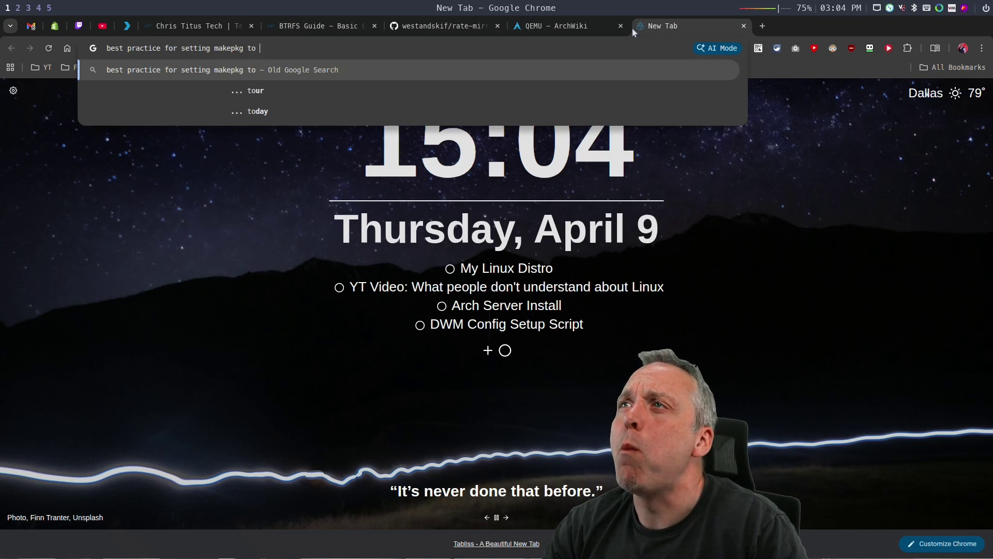
text(thread count)
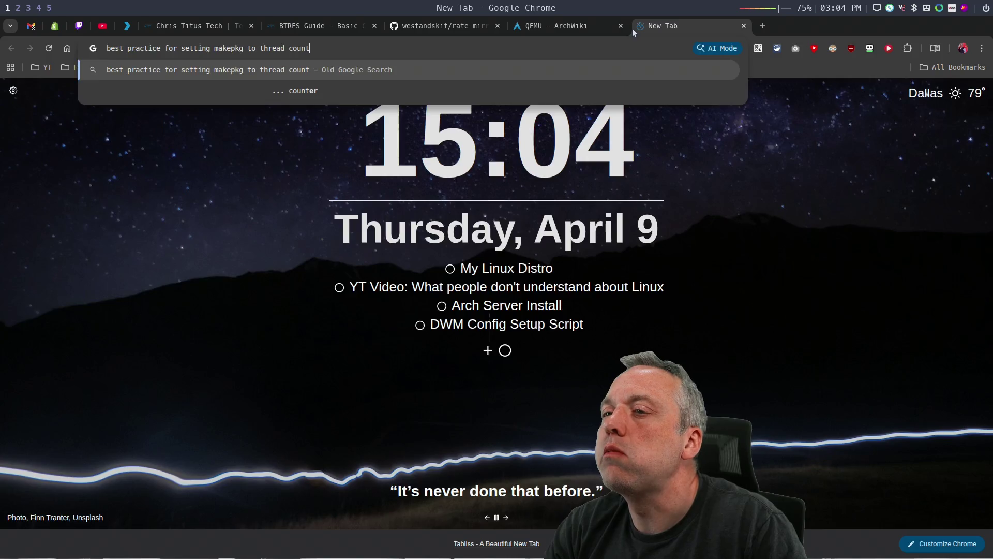
key(Return)
click(160, 193)
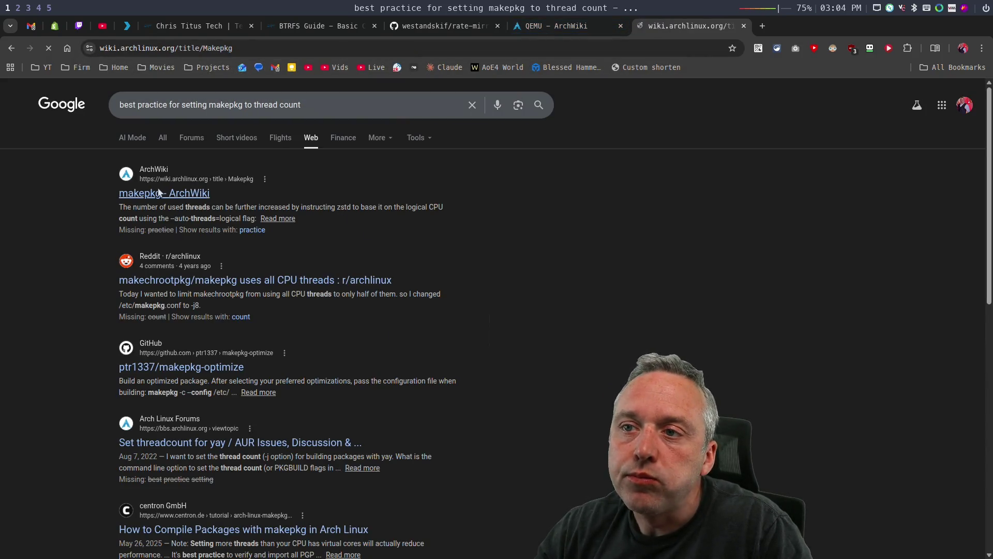
- Find 'thread' on the makepkg ArchWiki page and read its multi-core compression advice
scroll(473, 255, down, 8)
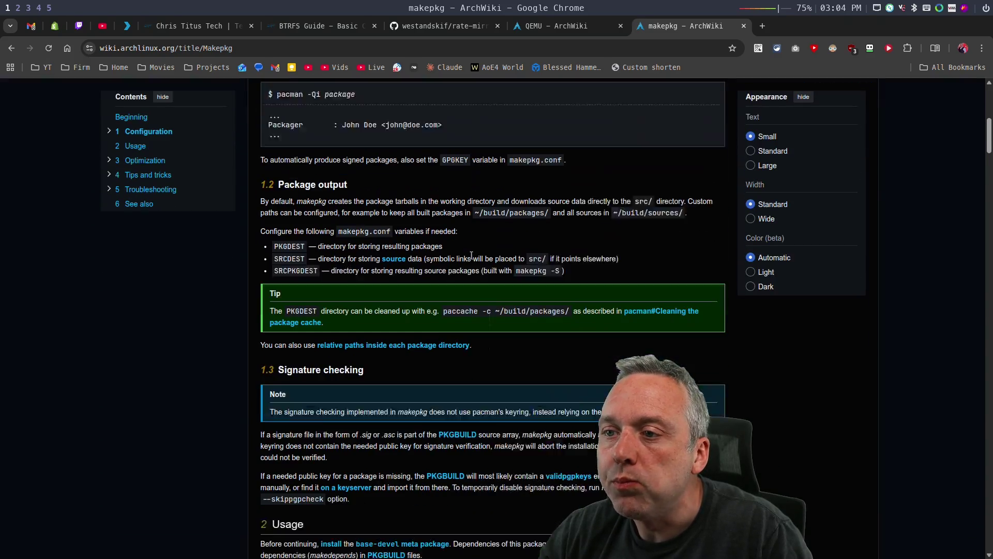
key(ctrl+f)
text(thread)
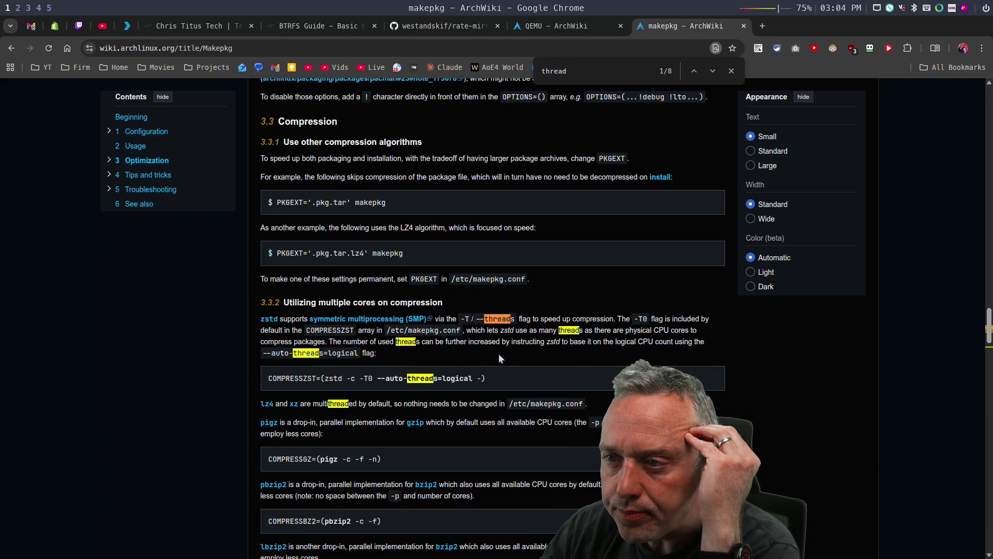
scroll(500, 357, down, 2)
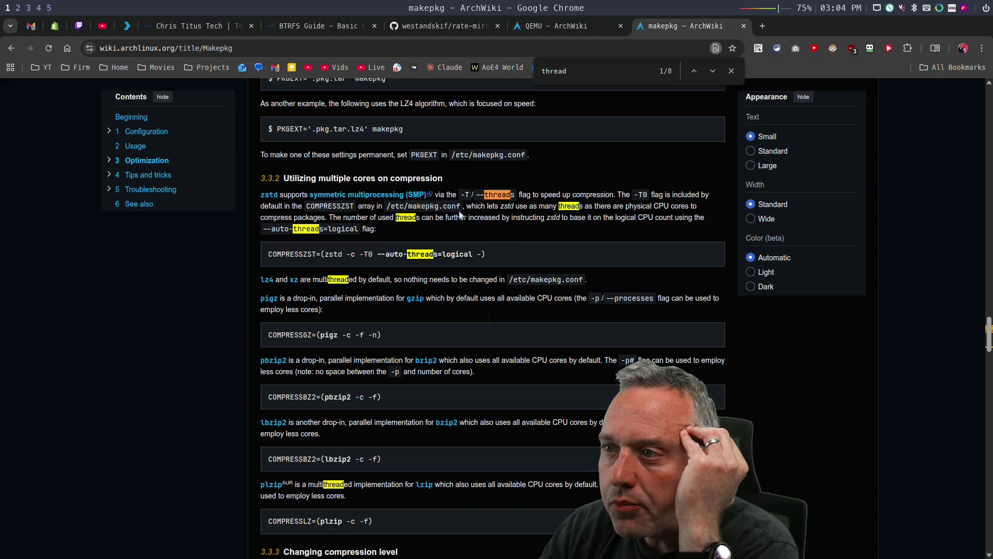
scroll(458, 215, down, 2)
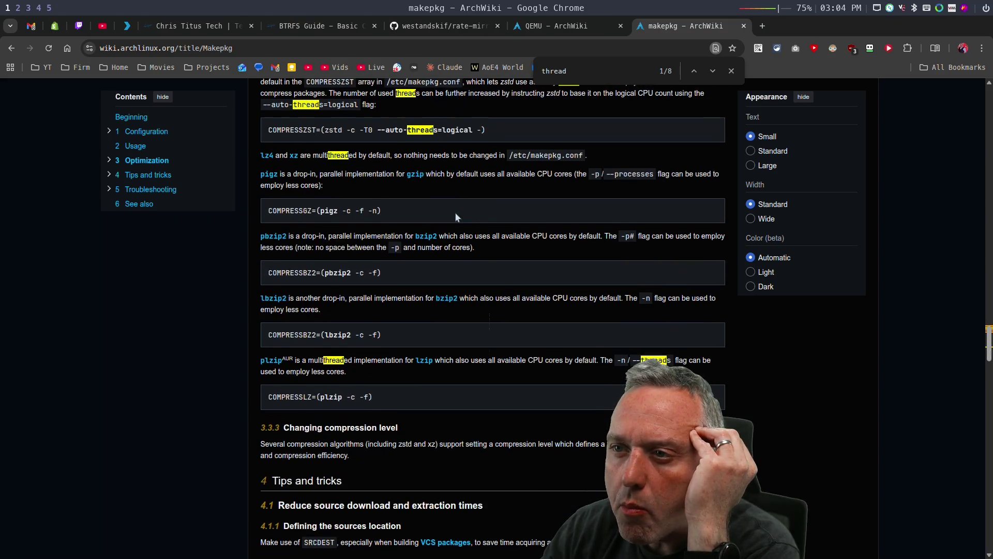
scroll(455, 212, down, 9)
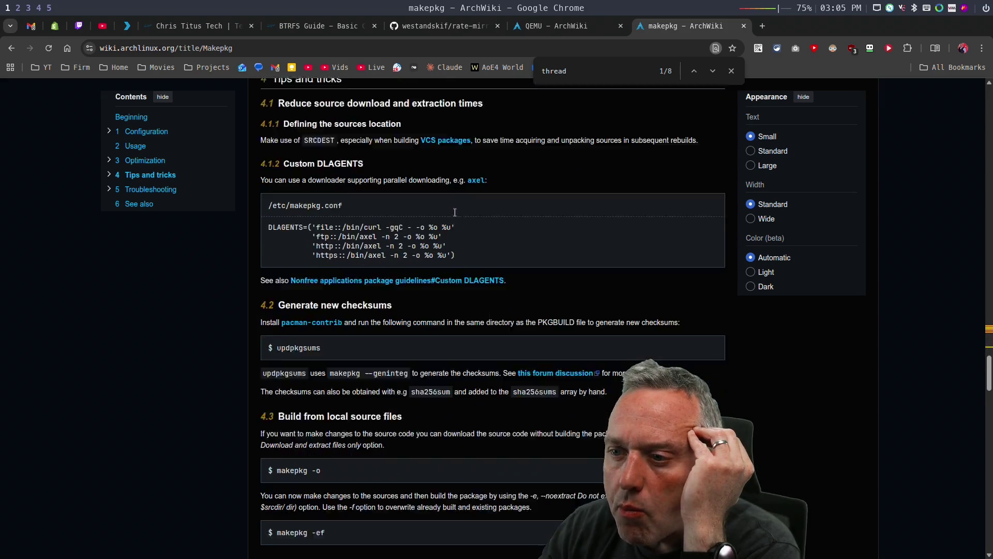
scroll(455, 216, up, 8)
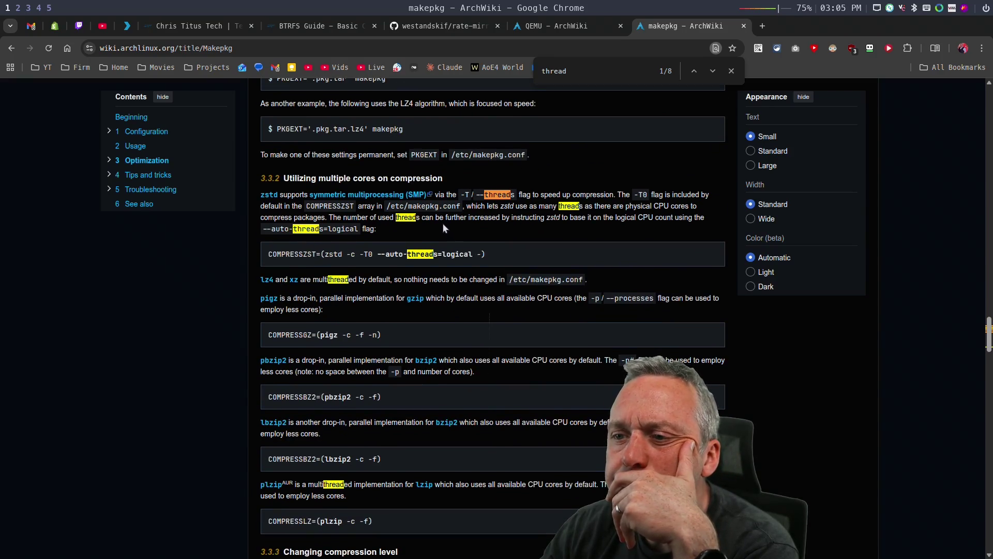
click(12, 47)
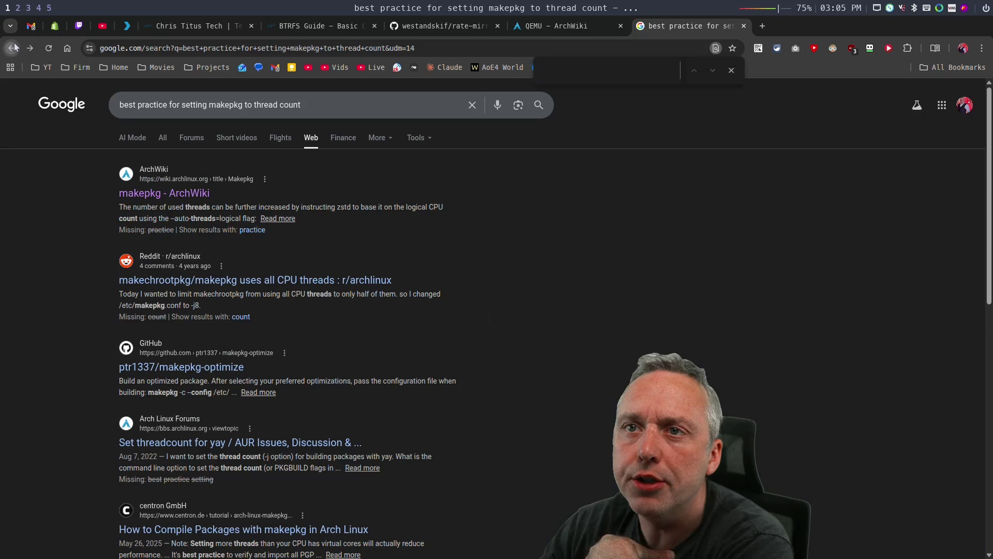
- Read the r/archlinux 'makechrootpkg/makepkg uses all CPU threads' post and its replies
click(254, 281)
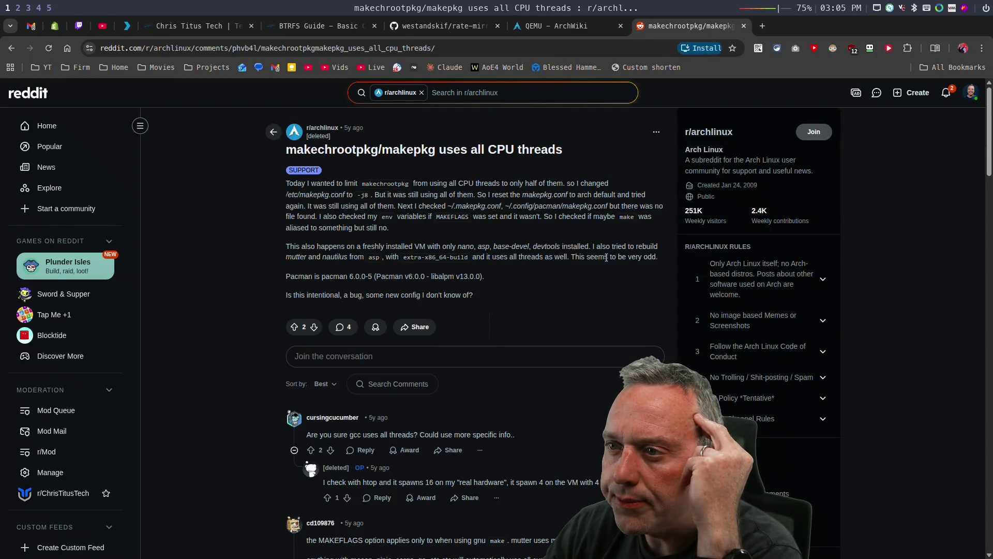
scroll(605, 262, down, 3)
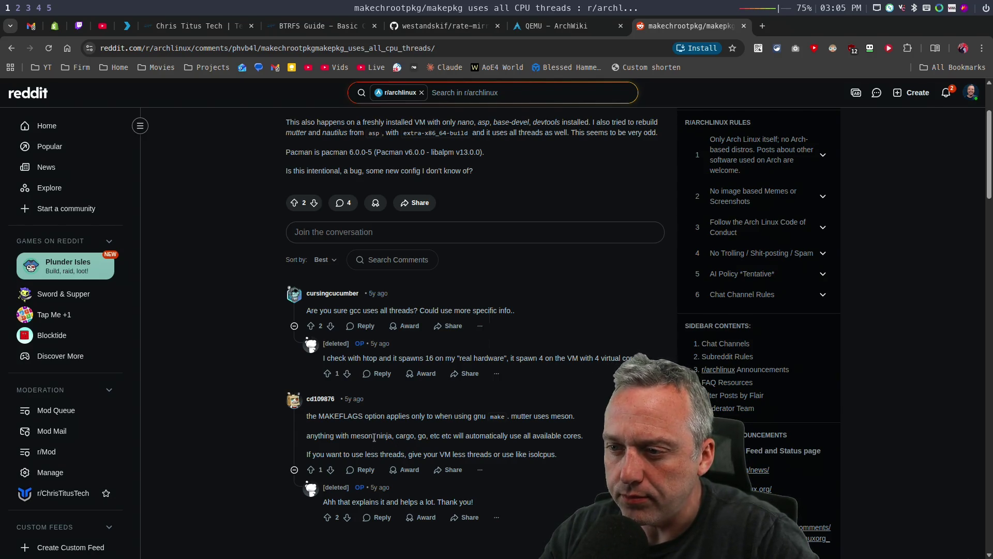
scroll(373, 438, up, 3)
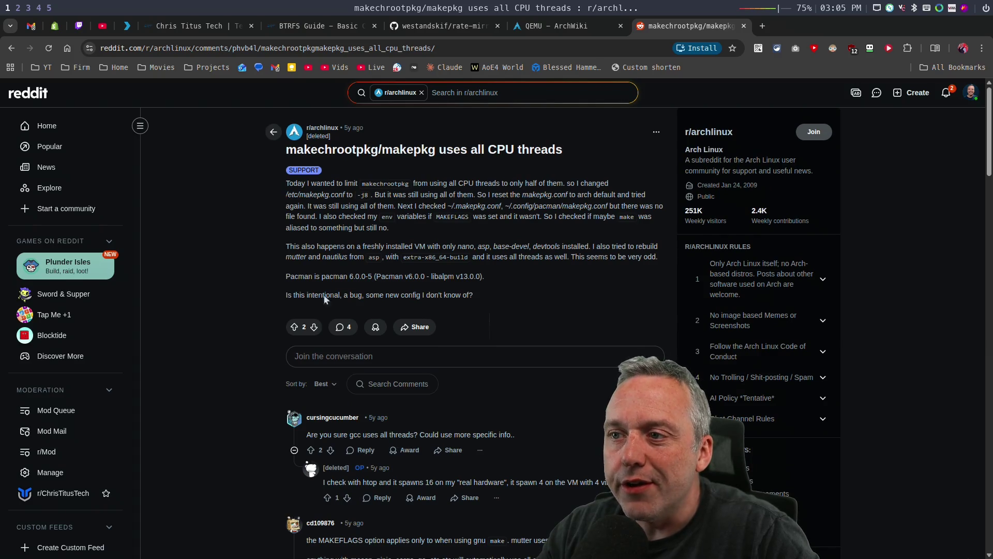
click(11, 47)
- Open the makepkg-optimize GitHub repository and scroll through its file list
click(178, 369)
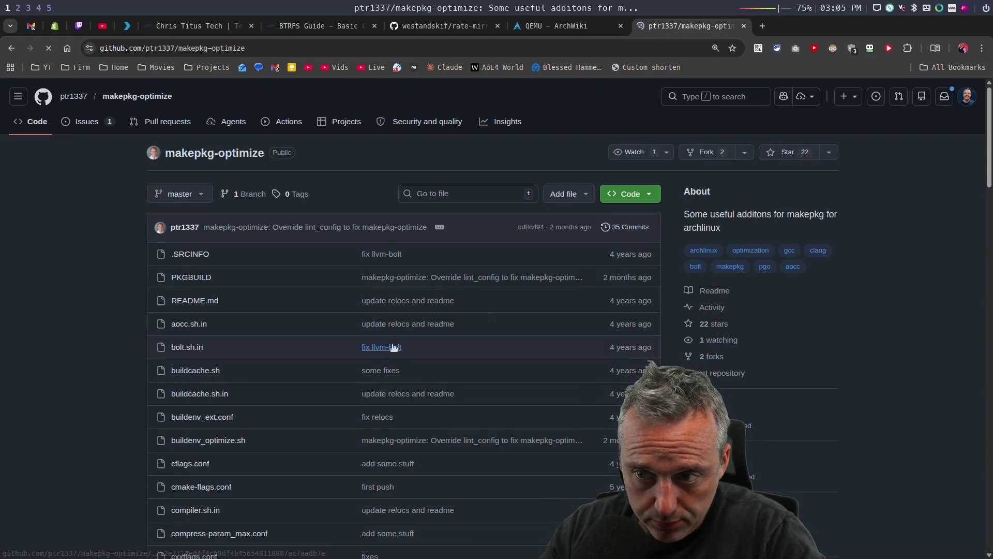
scroll(34, 346, down, 15)
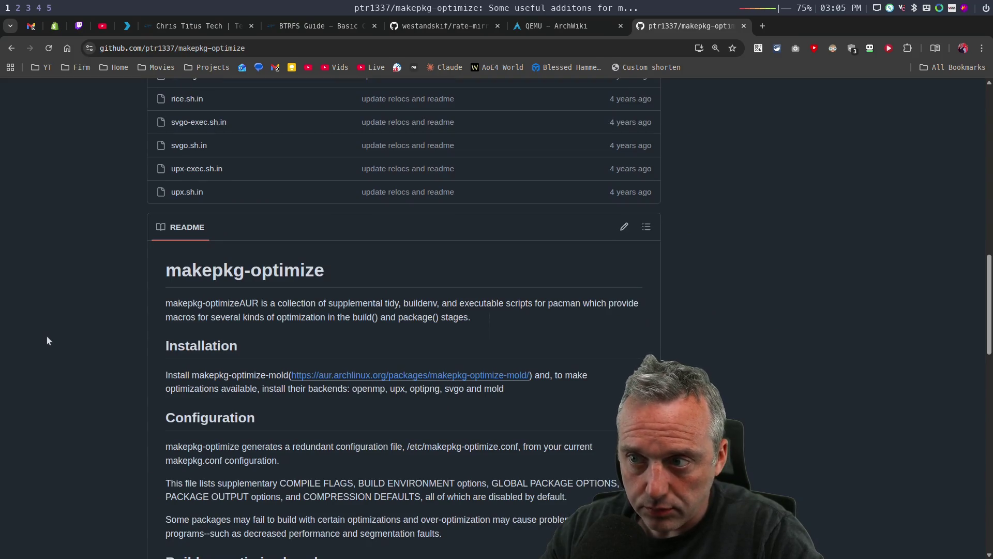
scroll(48, 339, down, 12)
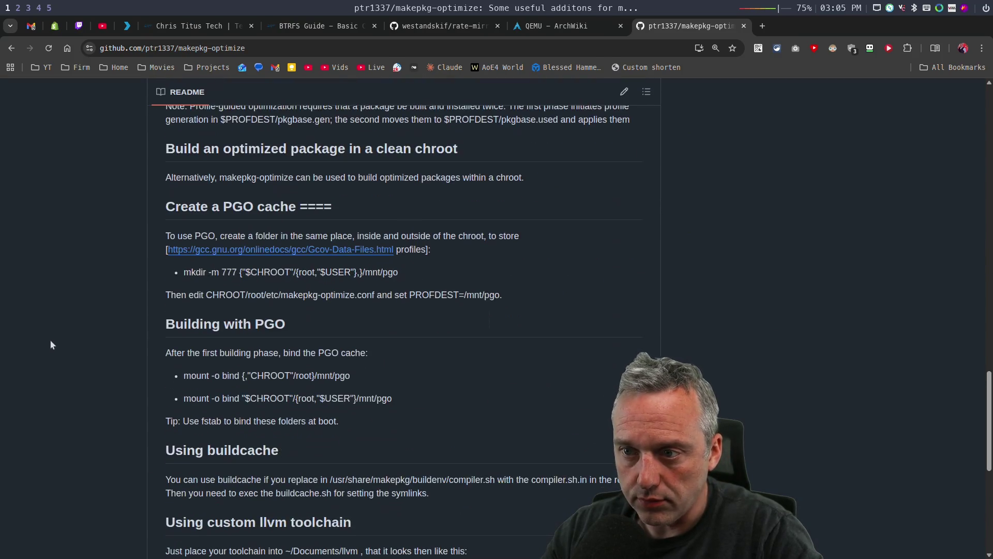
scroll(51, 344, down, 2)
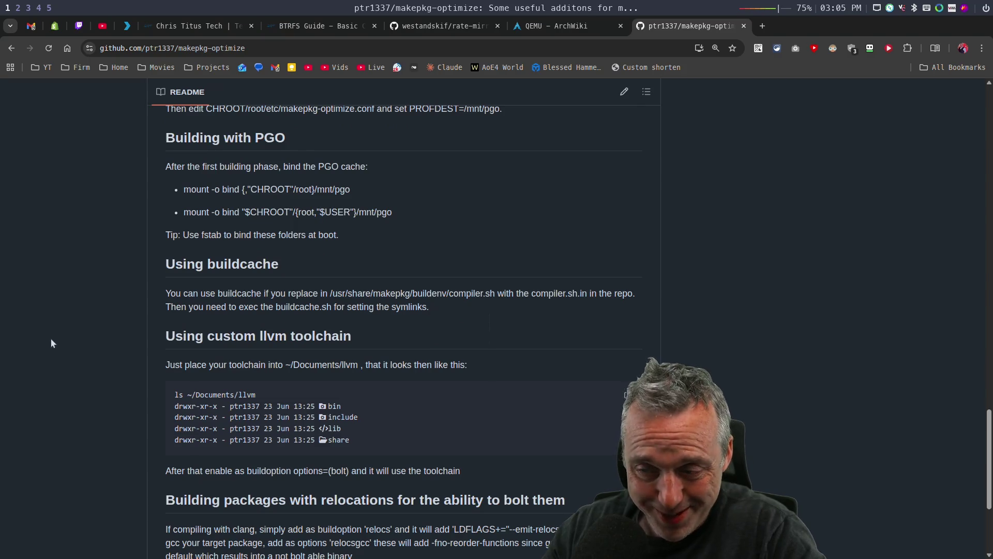
scroll(51, 339, down, 4)
scroll(85, 321, up, 20)
scroll(121, 315, up, 8)
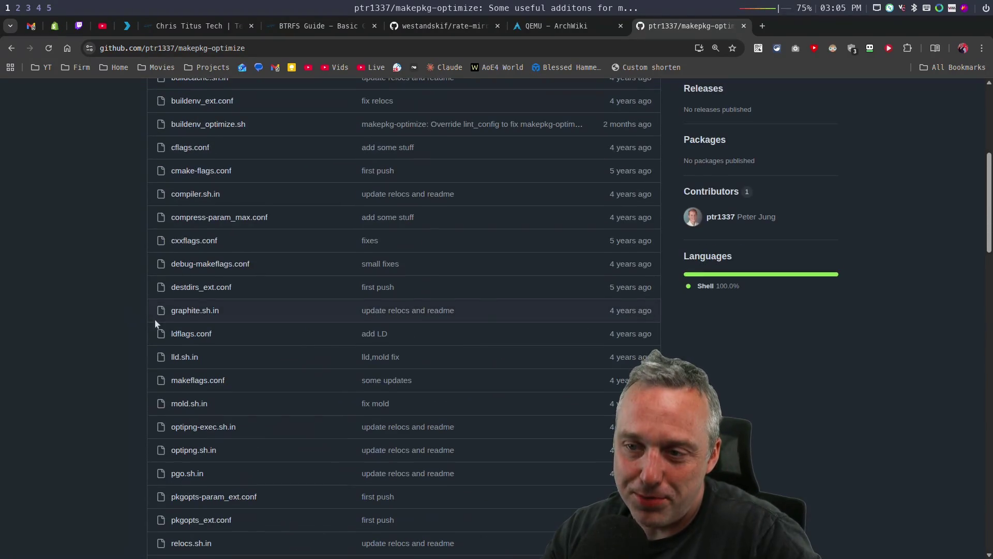
scroll(155, 326, up, 5)
scroll(157, 312, down, 7)
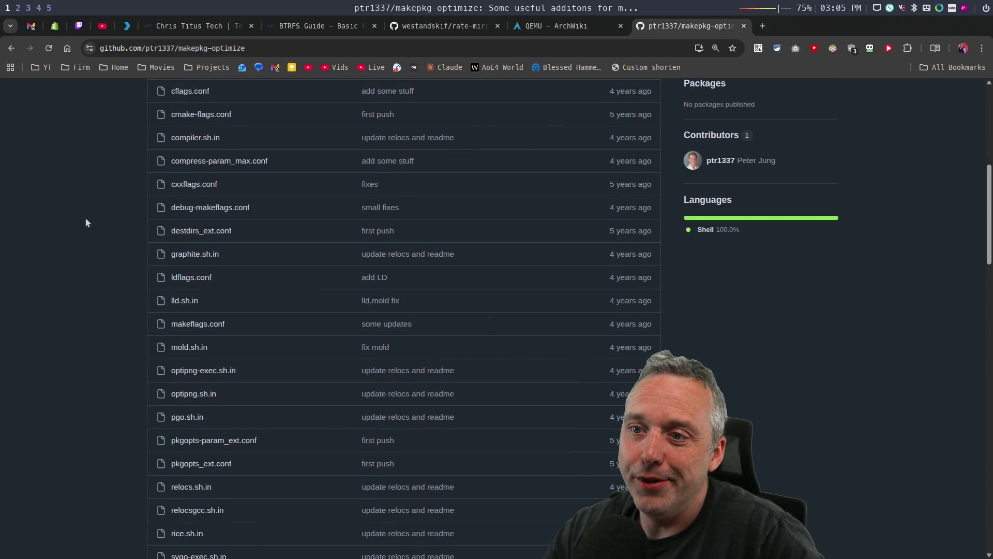
- Open makeflags.conf and copy its getconf _NPROCESSORS_ONLN expression
click(201, 324)
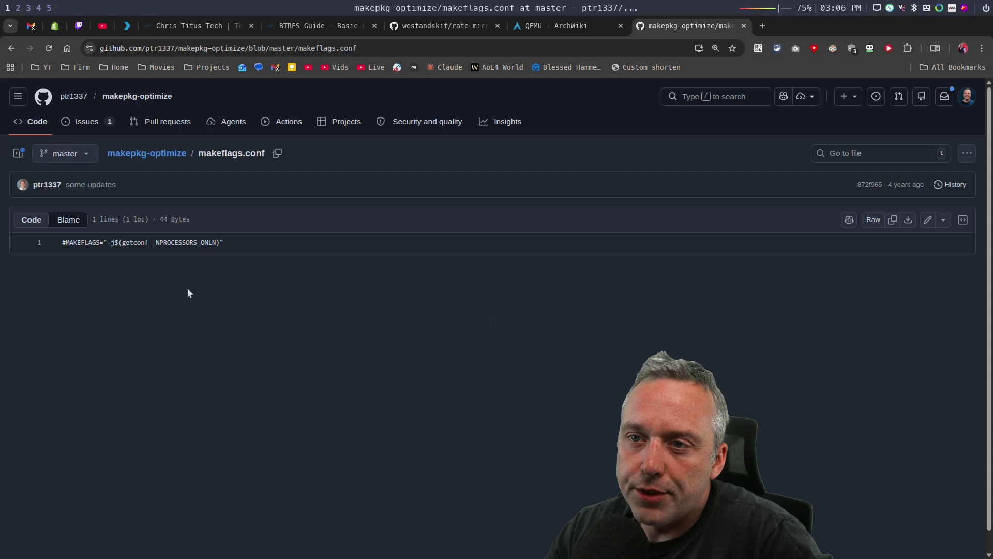
drag(123, 243, 218, 245)
right_click(199, 244)
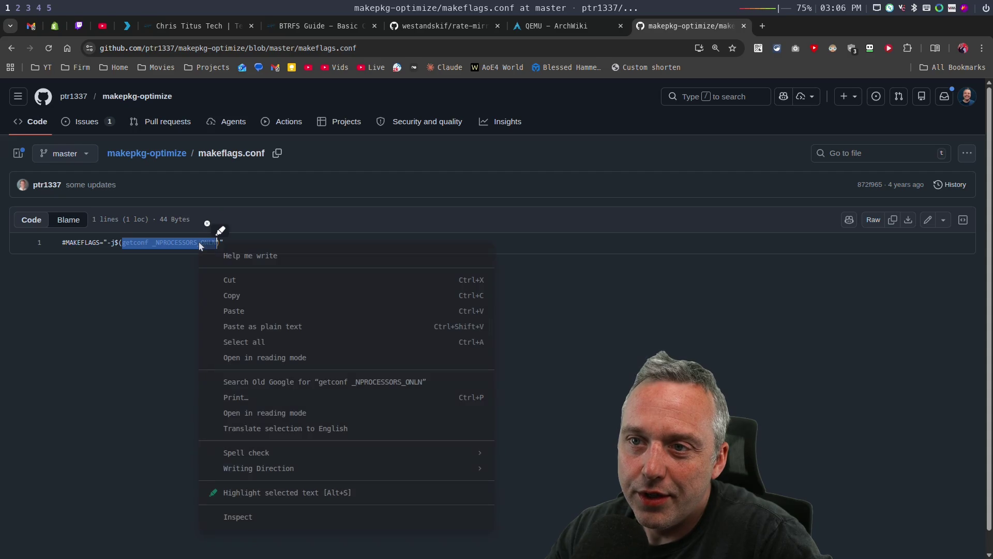
click(250, 295)
key(super+3)
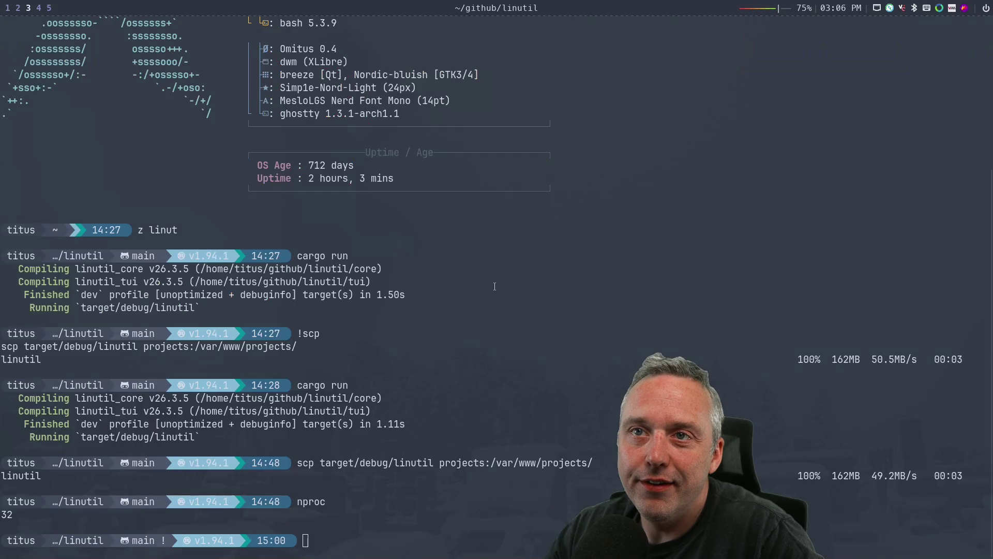
- Paste and run getconf _NPROCESSORS_ONLN in the host terminal, which reports 32 cores
key(ctrl+shift+v)
key(Return)
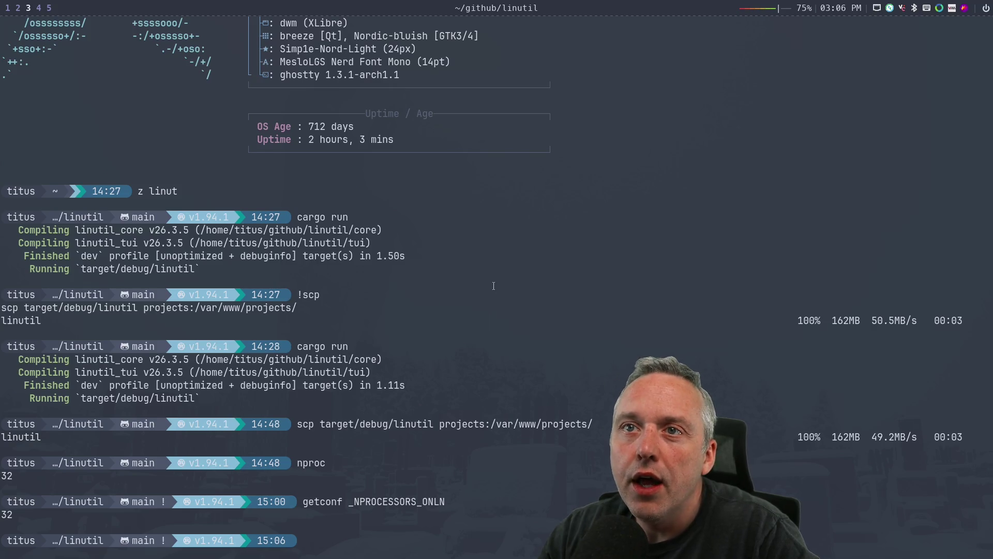
key(super+4)
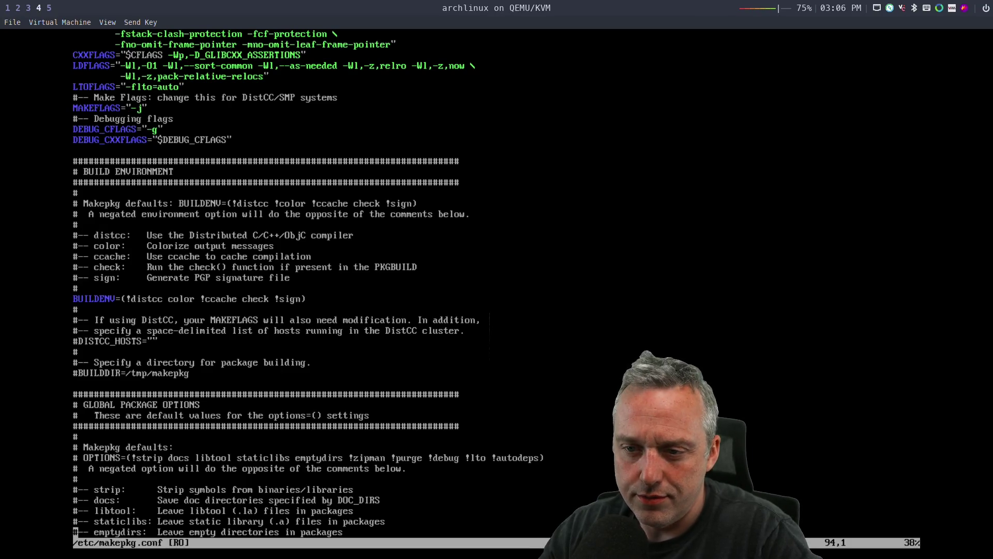
- Exit makepkg.conf in vim with ZZ and clear the VM console
key(z)
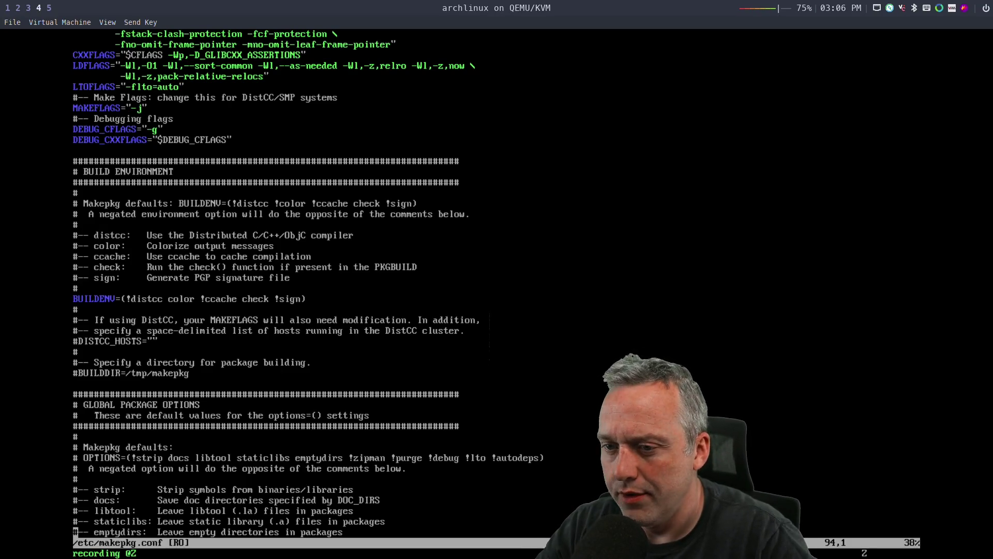
key(q)
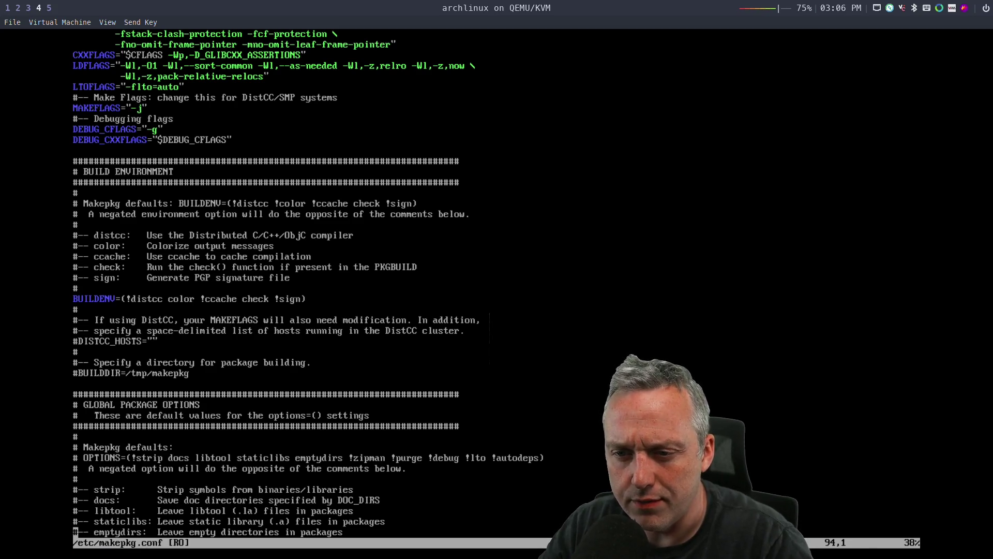
key(Z)
key(Z)
text(lear)
key(Return)
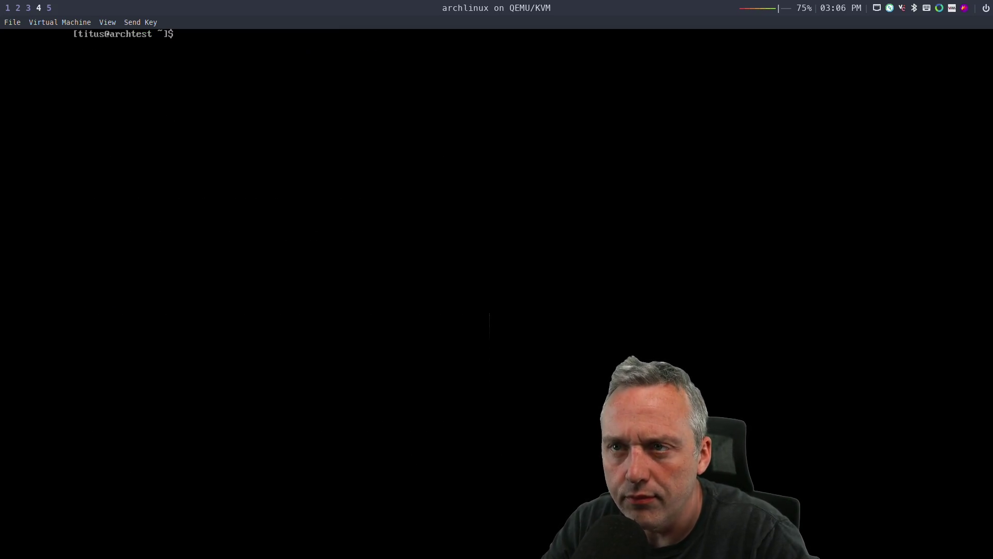
- Run getconf _NPROCESSORS_ONLN in the VM, fixing the typo, showing 8 processors
text(getconf _)
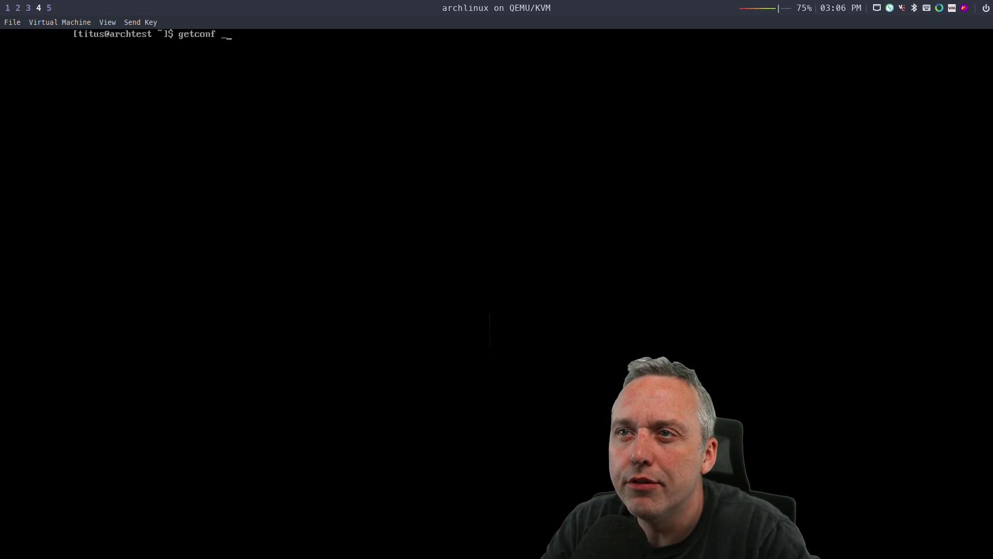
text(NPROCESSORS)
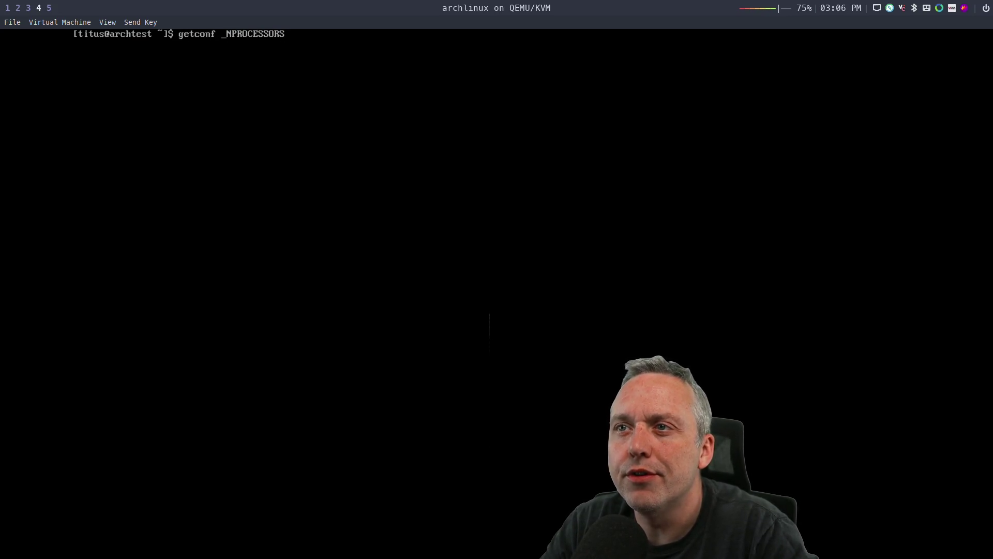
text(_ONLY)
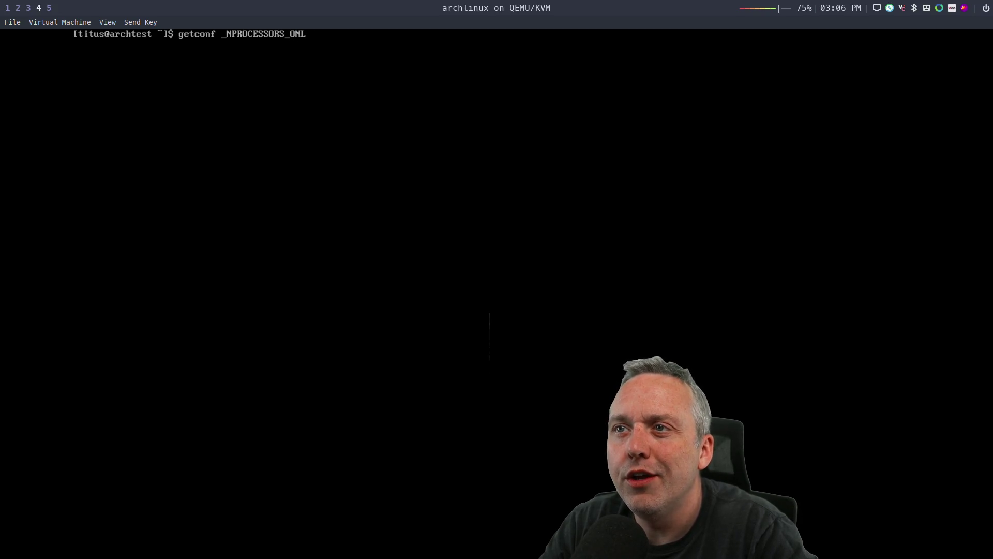
key(Return)
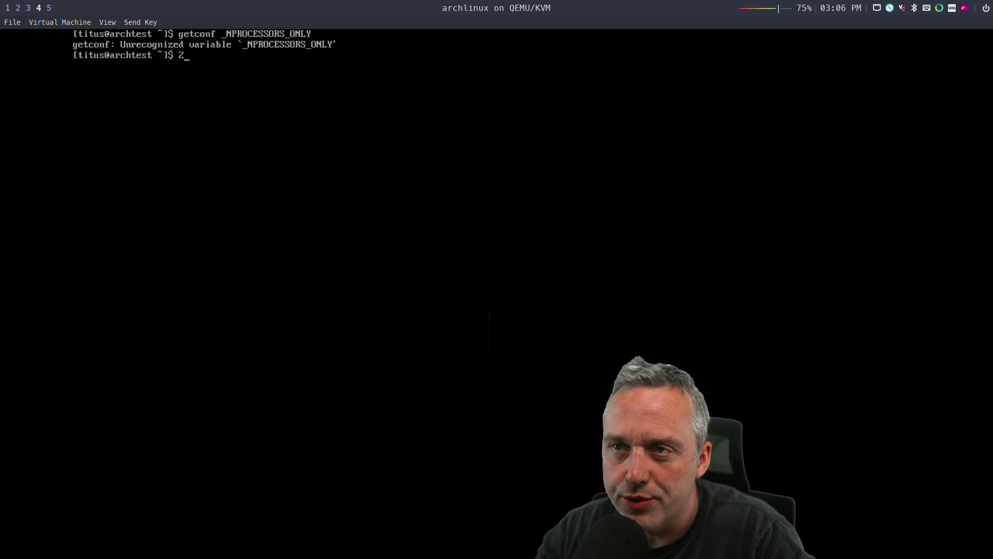
text(1)
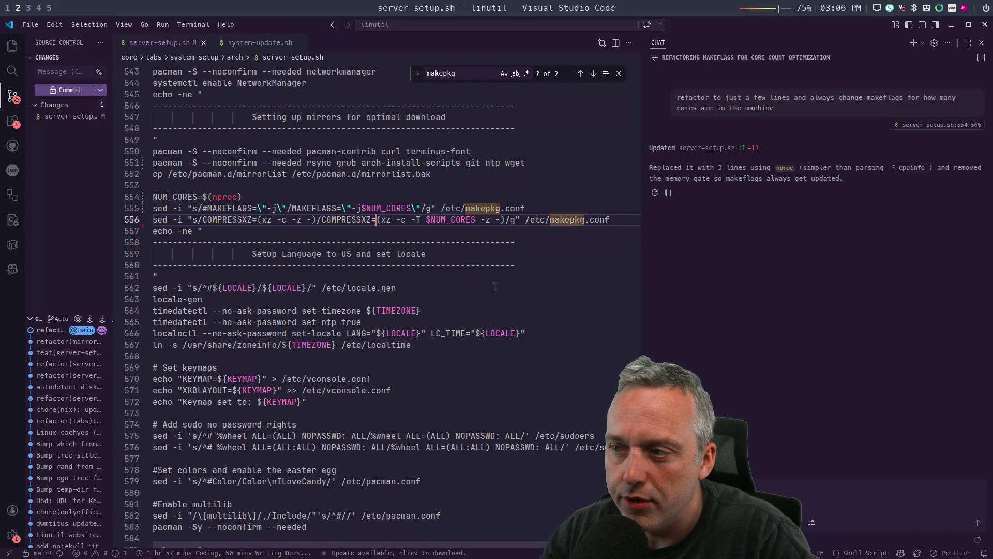
text(3)
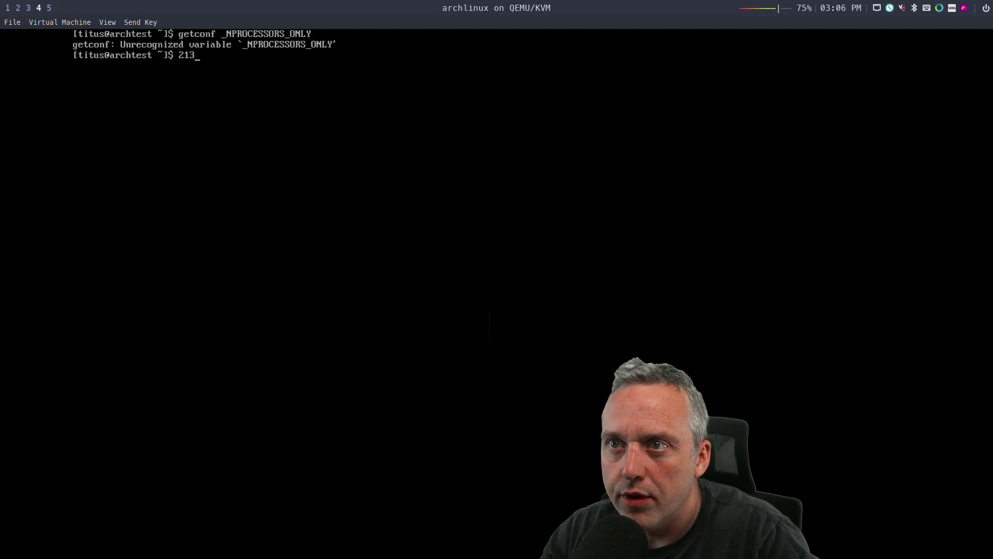
key(super+3)
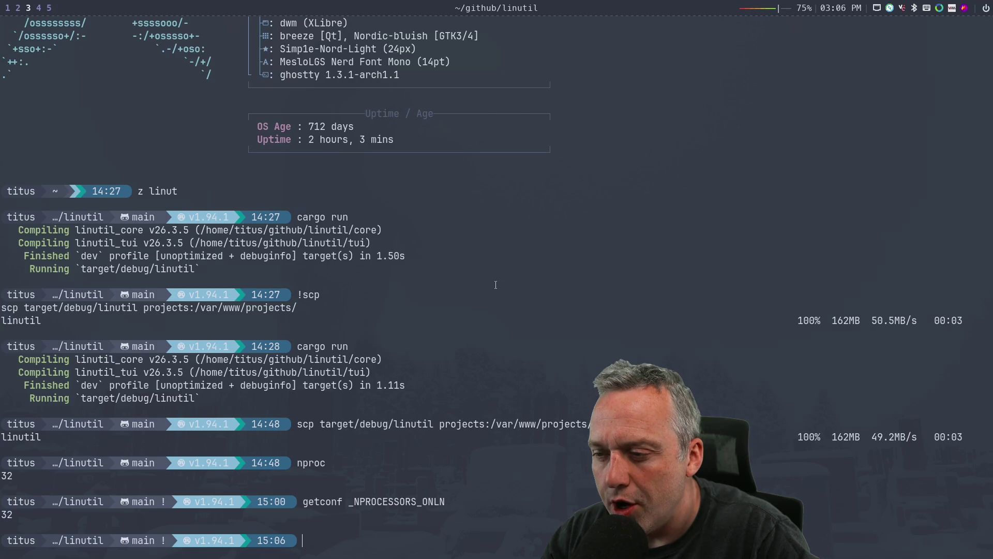
key(super+4)
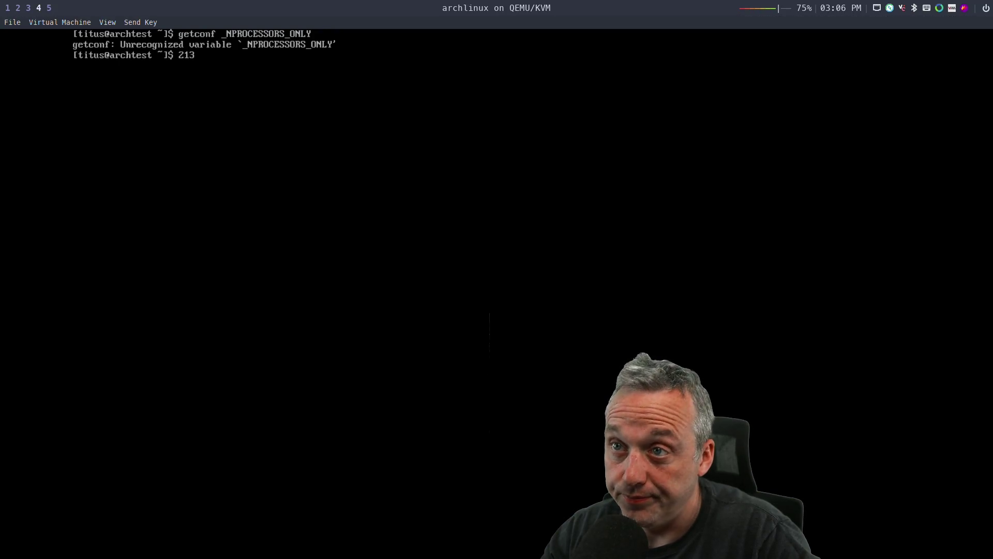
key(Up)
key(BackSpace)
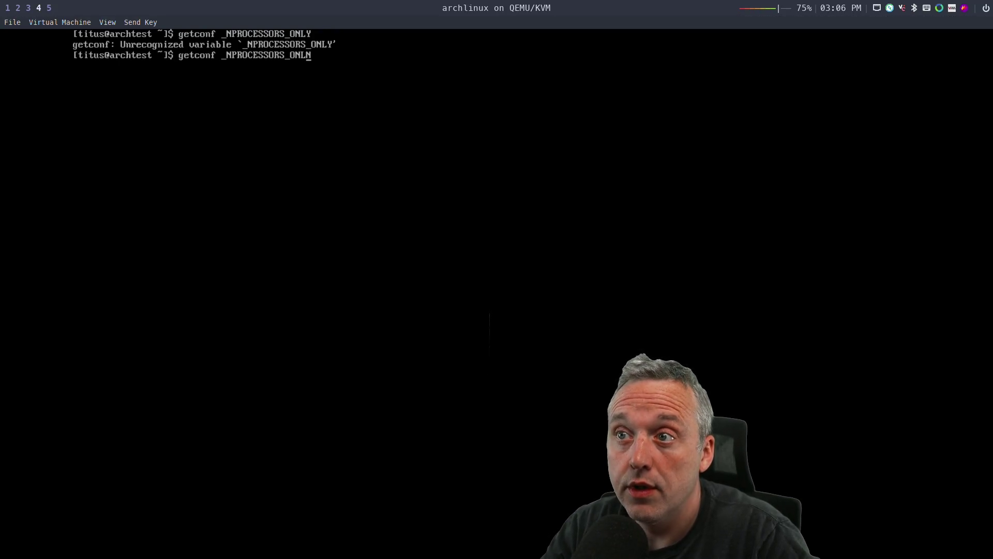
text(N)
key(Return)
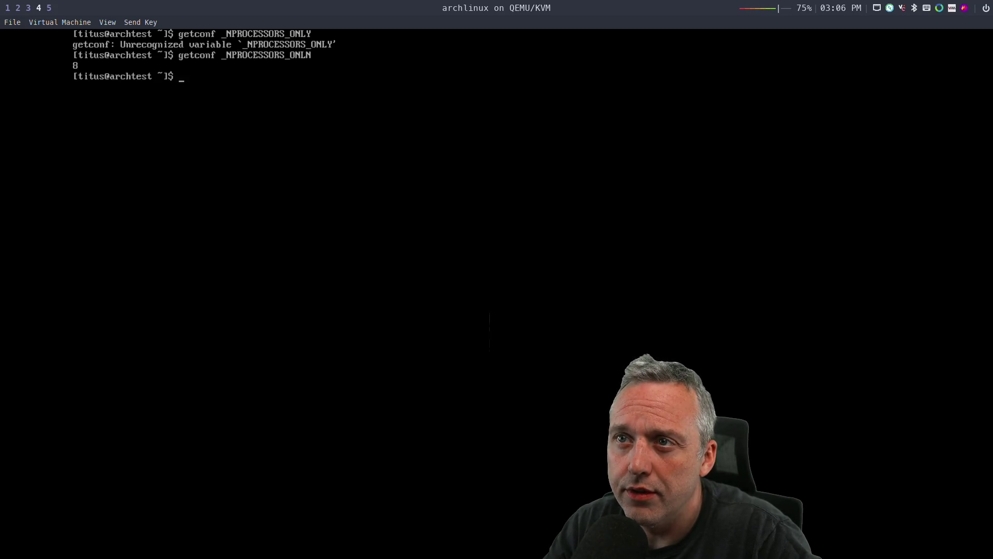
- Run nproc in the VM, confirming it also reports 8 cores
text(nrpc)
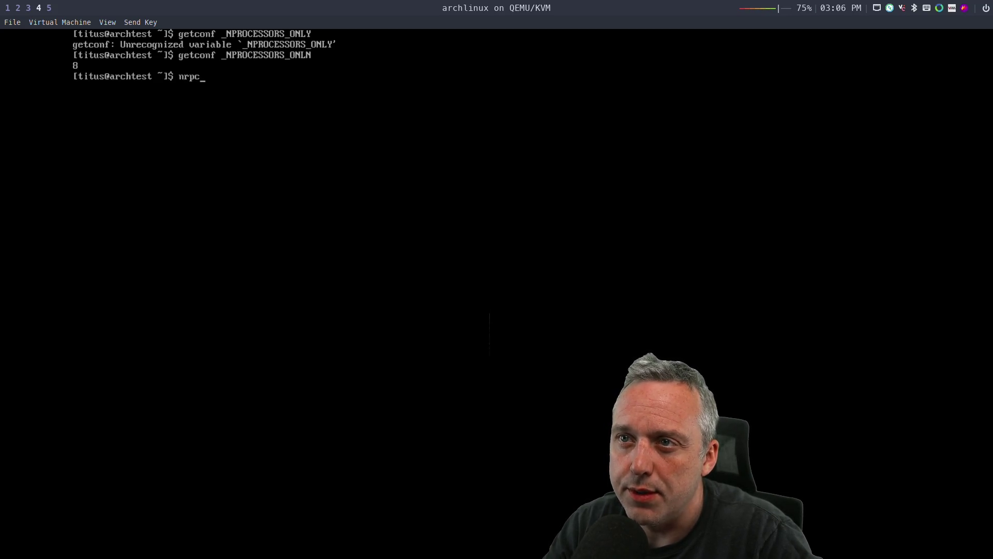
key(BackSpace)
key(BackSpace)
key(BackSpace)
text(proc)
key(Return)
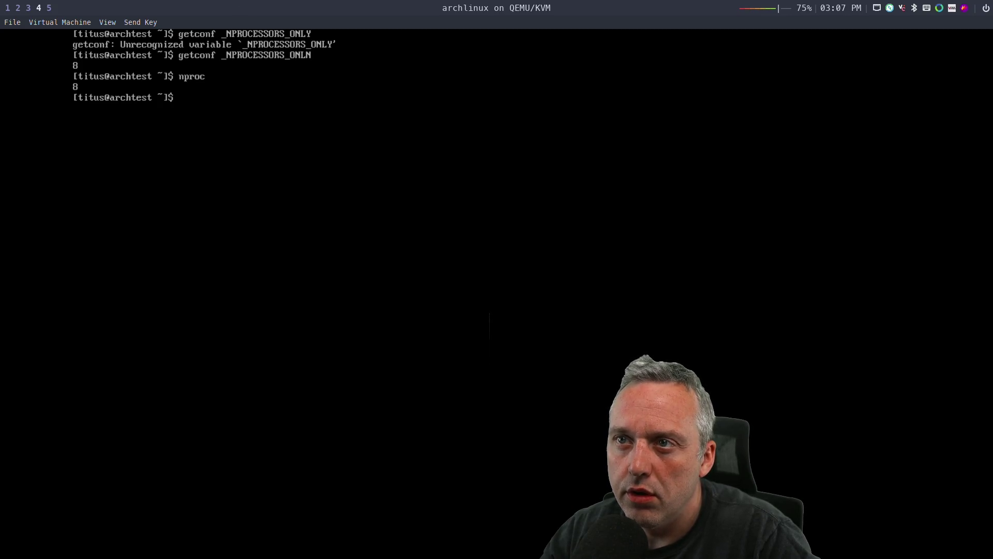
key(super+2)
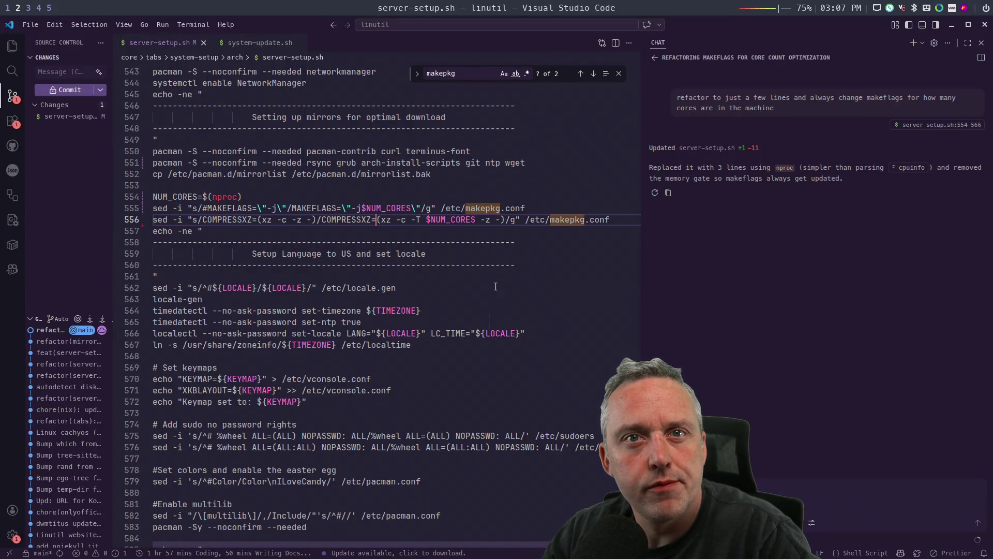
- Switch to workspace 5 to show the StreamerBot live chat in Chrome
key(super+5)
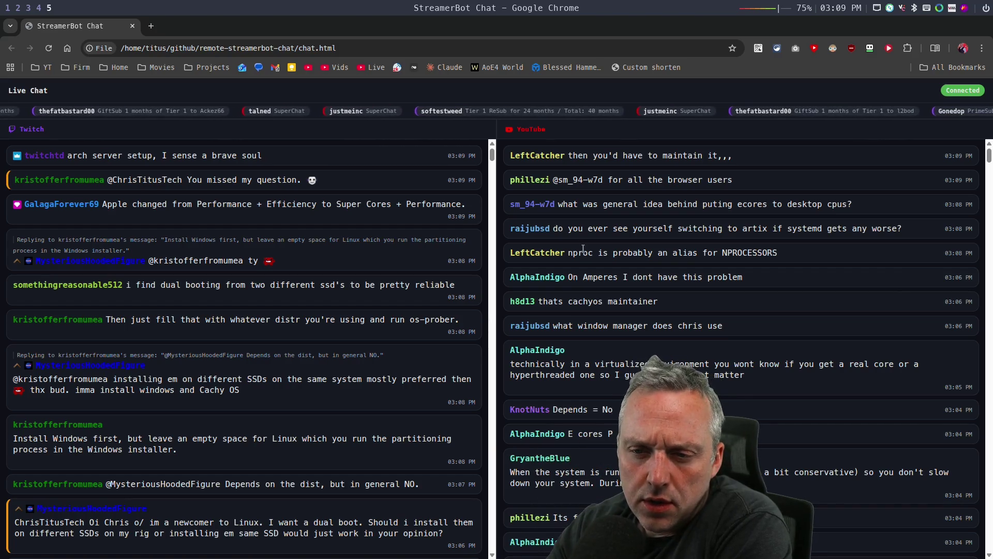
scroll(171, 467, down, 2)
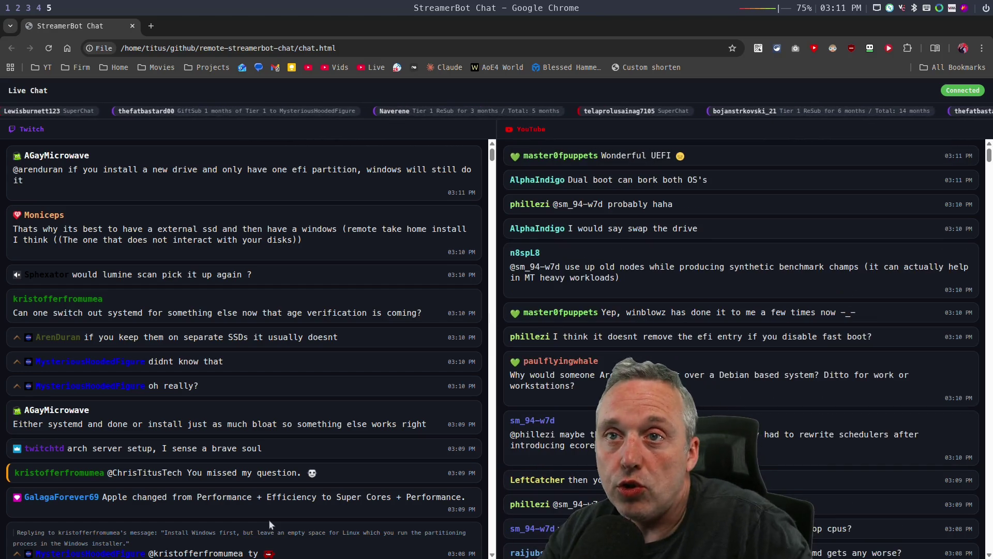
key(super+2)
- Run efibootmgr on the host and highlight the Boot0005 arch entry
key(super+3)
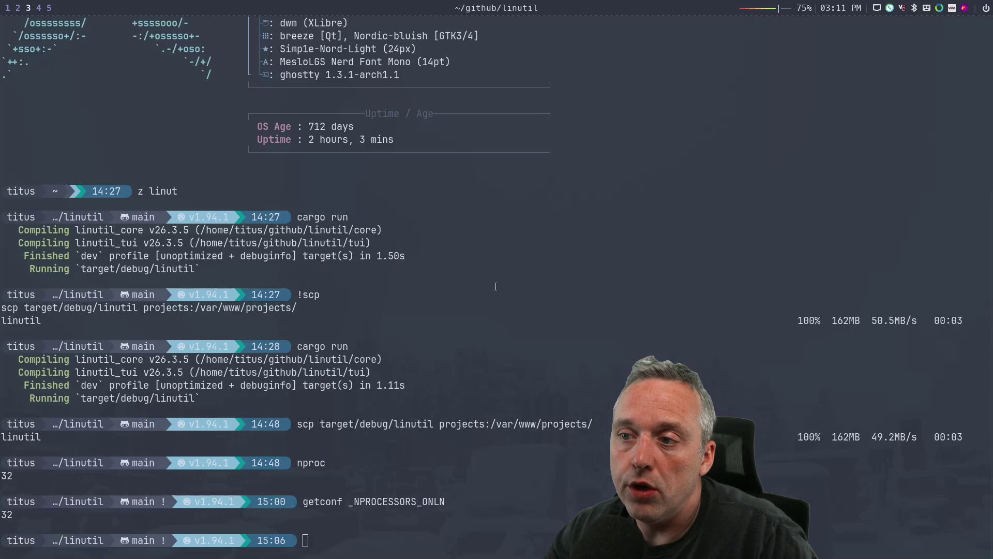
text(efu)
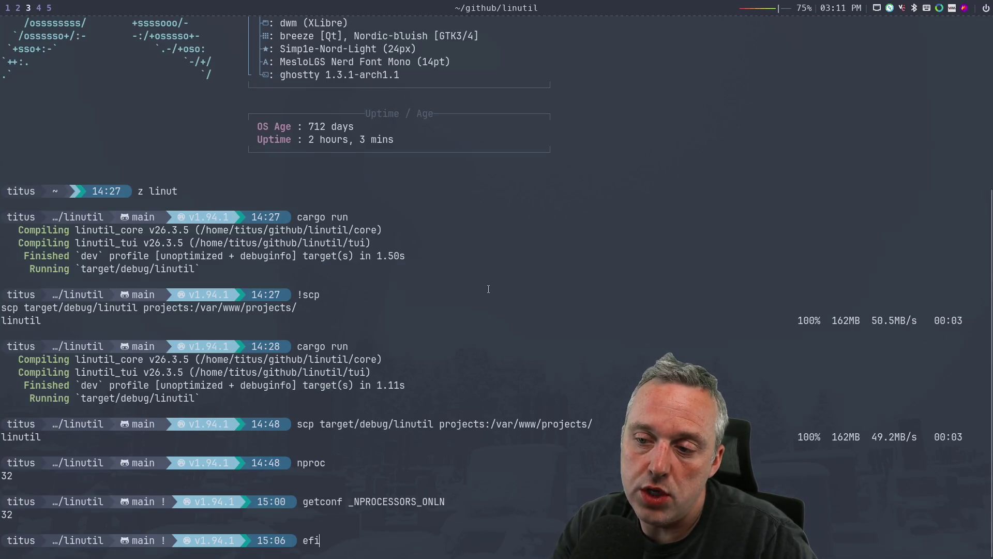
key(BackSpace)
text(ibootmgr)
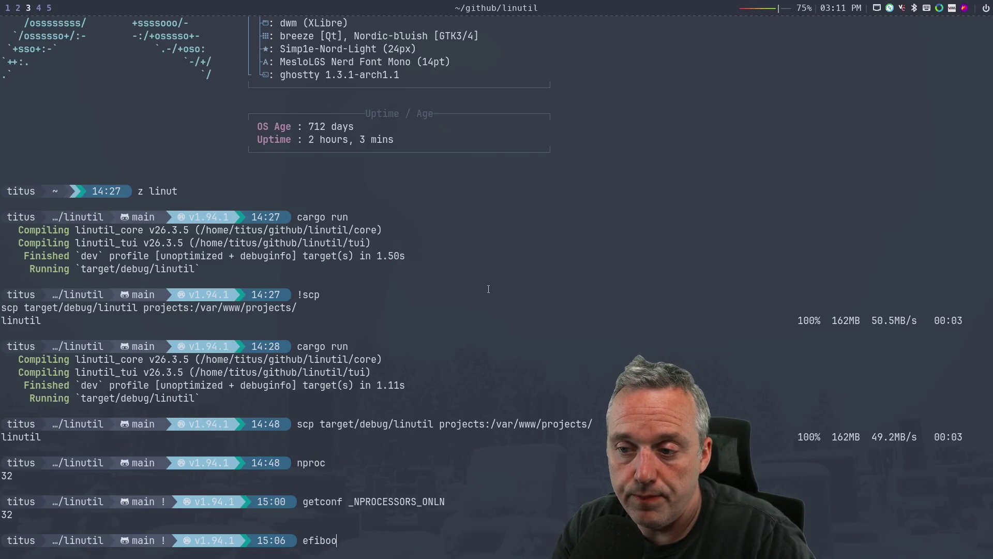
key(Return)
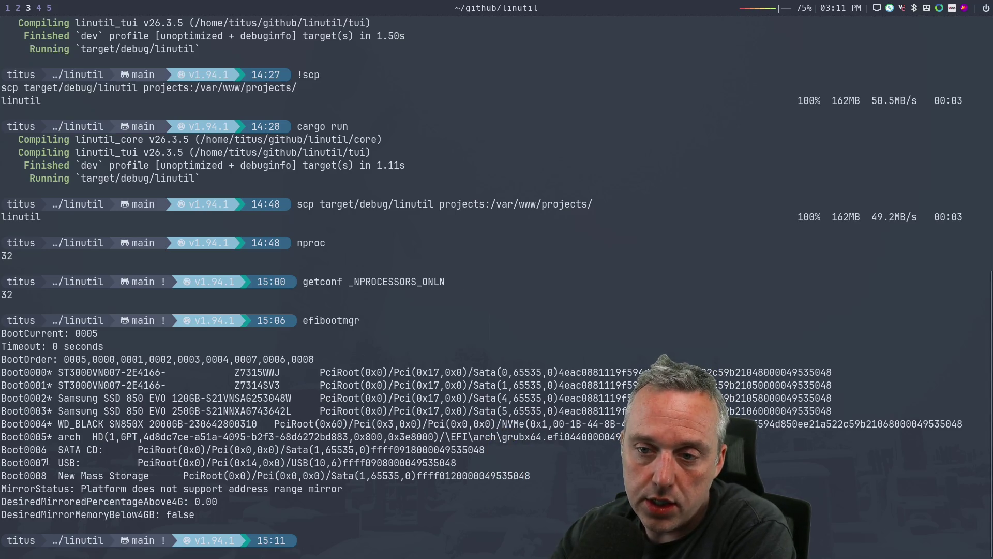
mouse_move(3, 436)
mouse_down()
mouse_move(143, 426)
mouse_move(576, 437)
mouse_up()
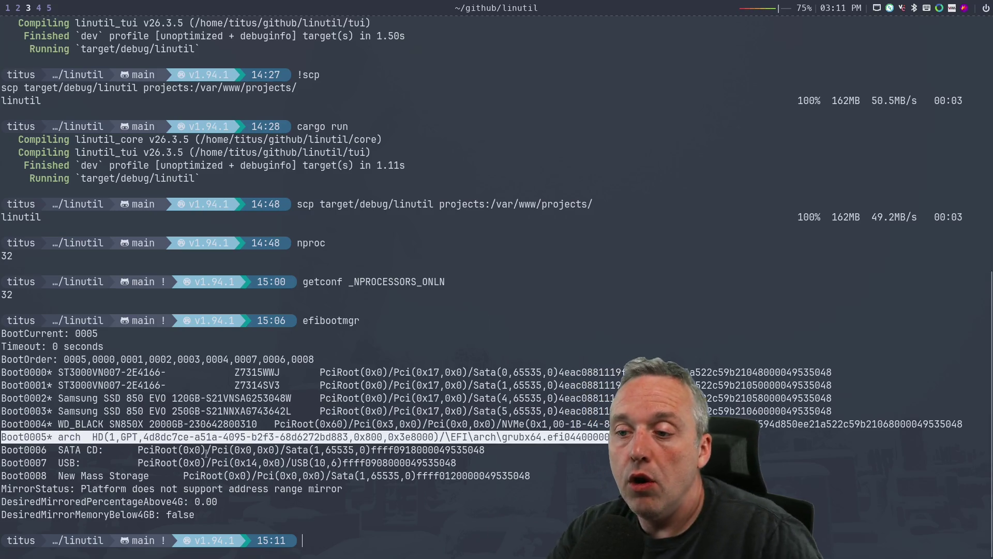
- Run lsblk to list the host's disks and nvme0n1 partitions
text(sudo)
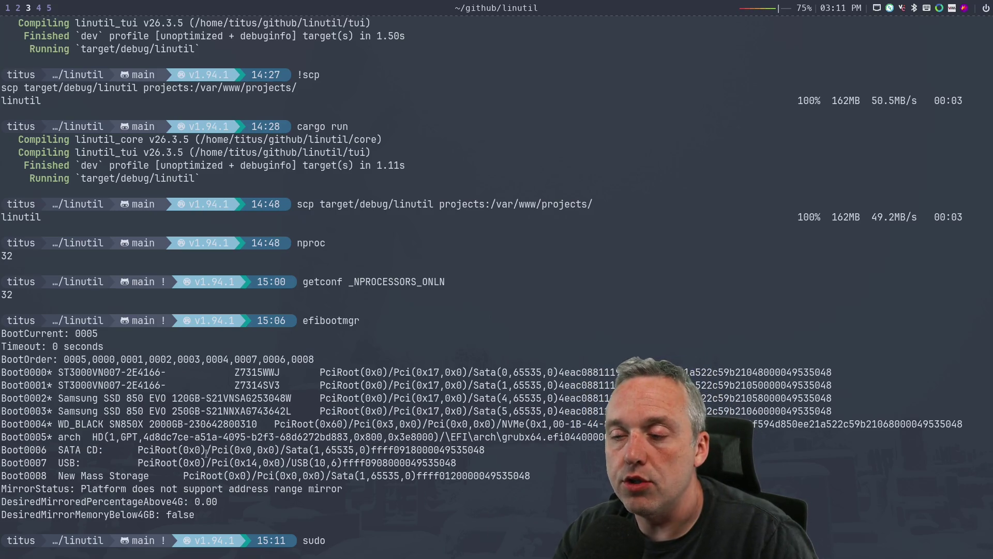
key(BackSpace)
key(BackSpace)
key(BackSpace)
key(BackSpace)
text(lsblk)
key(Return)
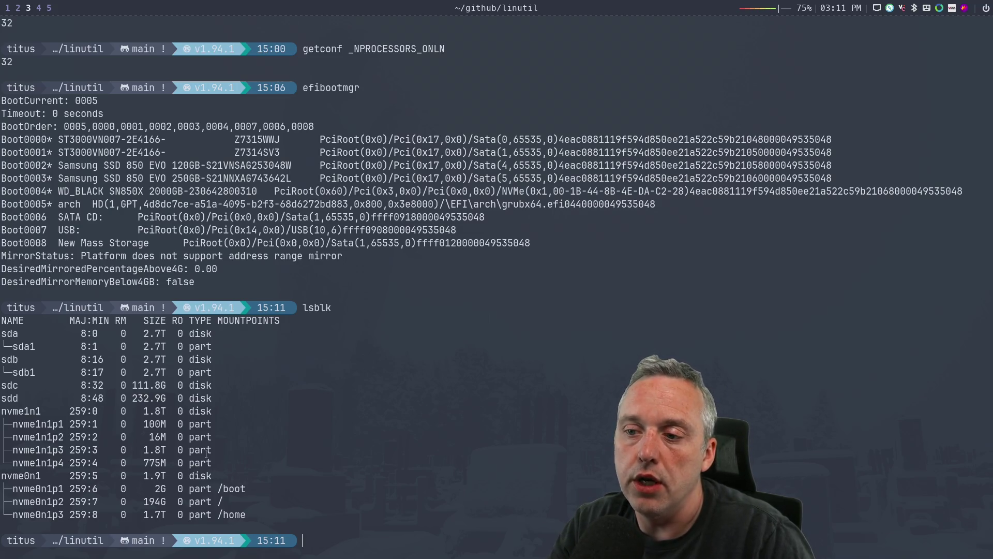
- Run sudo grub-install --efi-directory=/boot /dev/nvme0n1, then efibootmgr
text(sudo grub-)
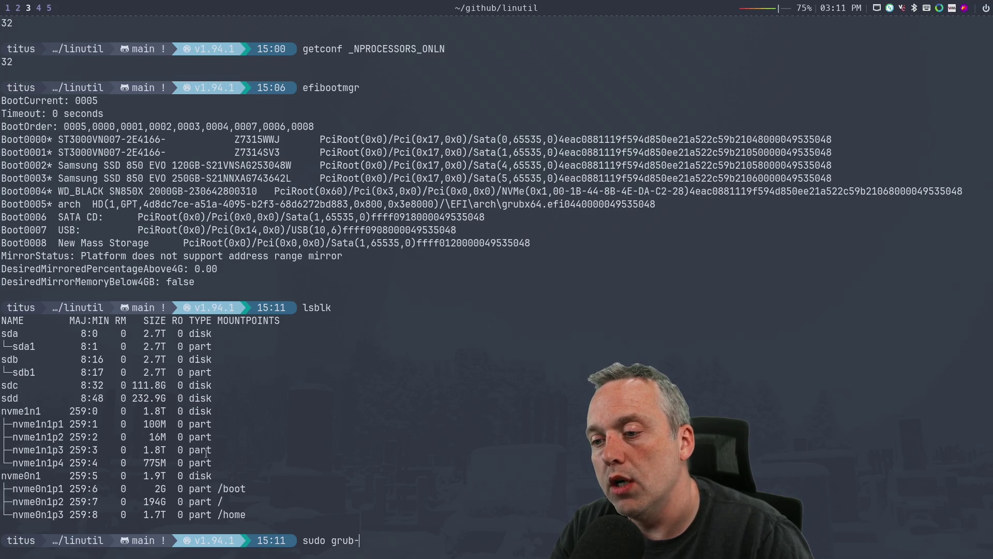
key(Tab)
key(Tab)
text(inst)
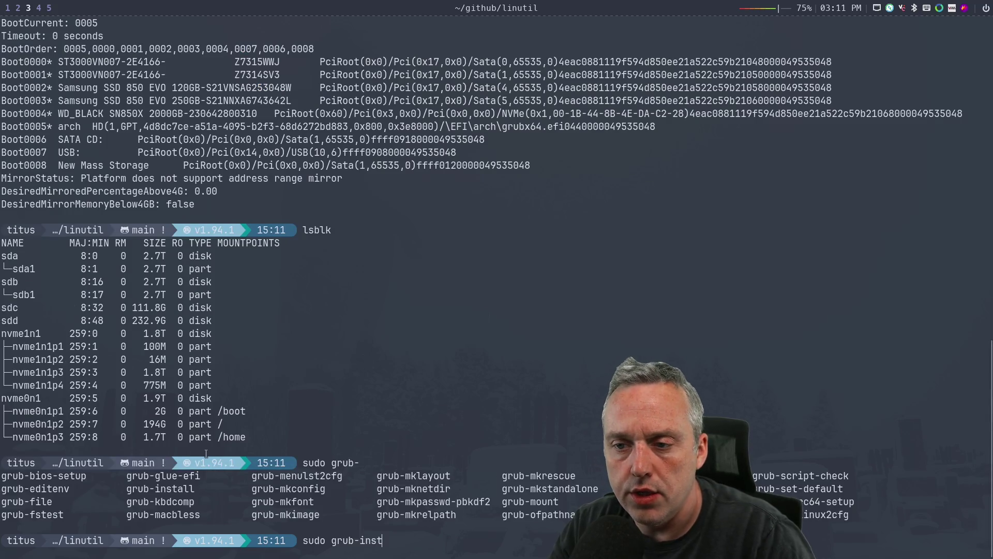
text(all --efi-b)
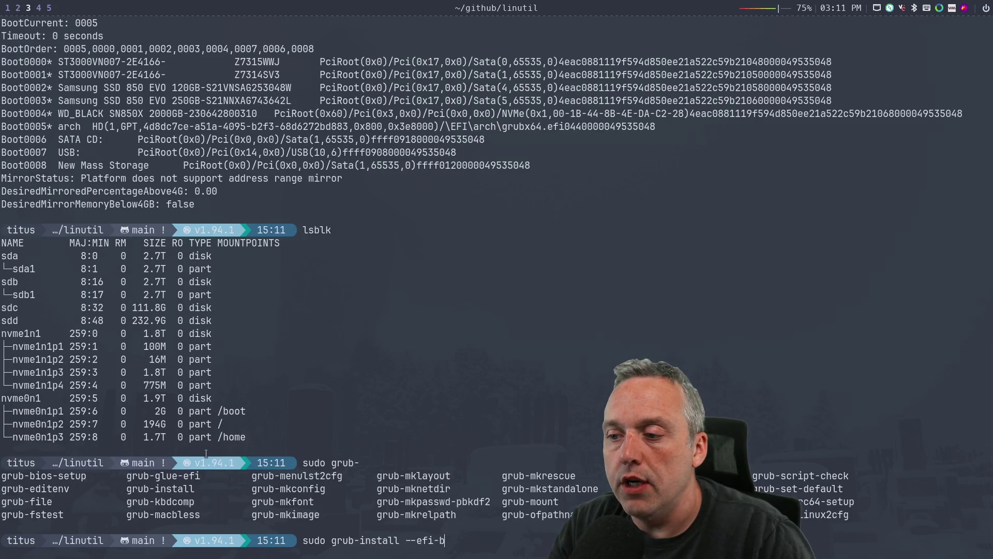
key(BackSpace)
text(di)
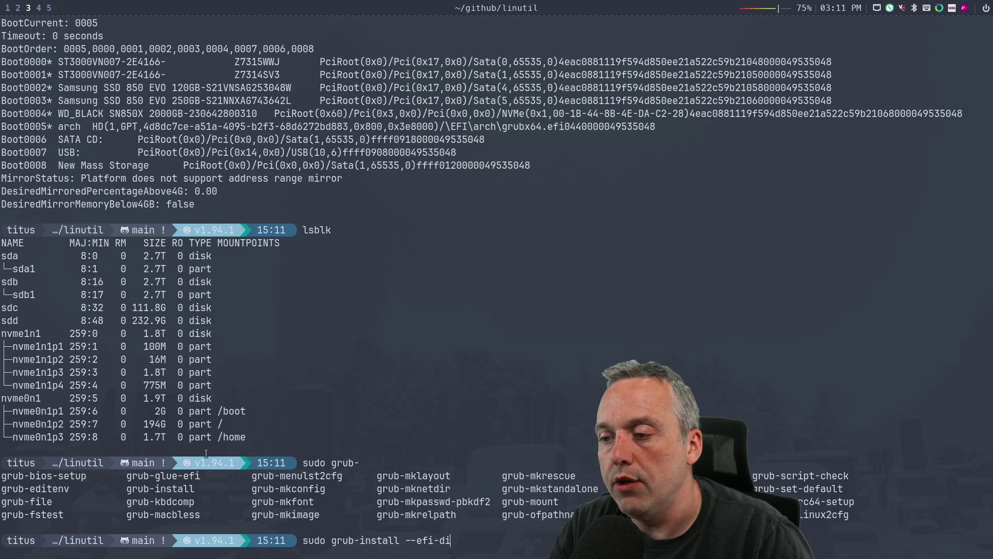
text(rectoy =)
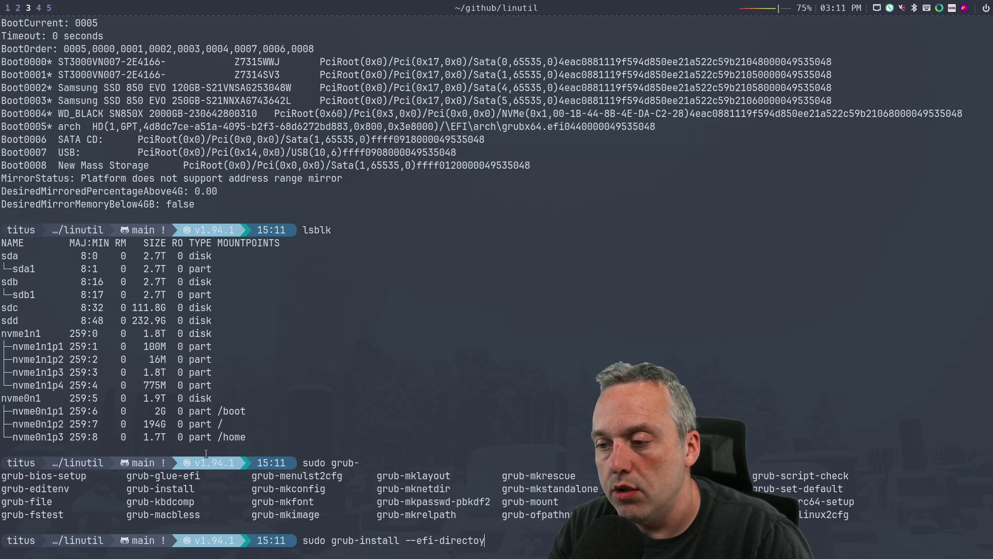
key(BackSpace)
text(ry=/boot)
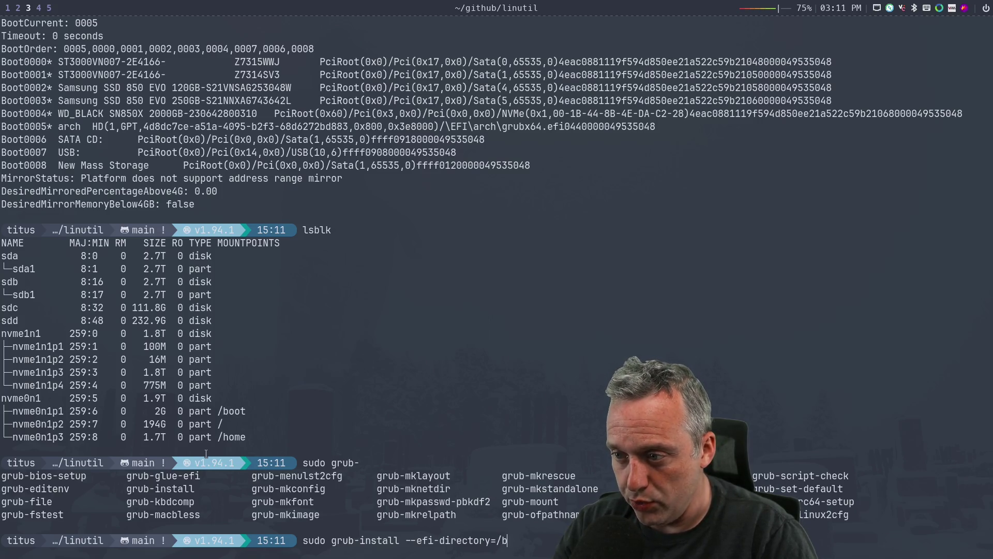
text(/efi)
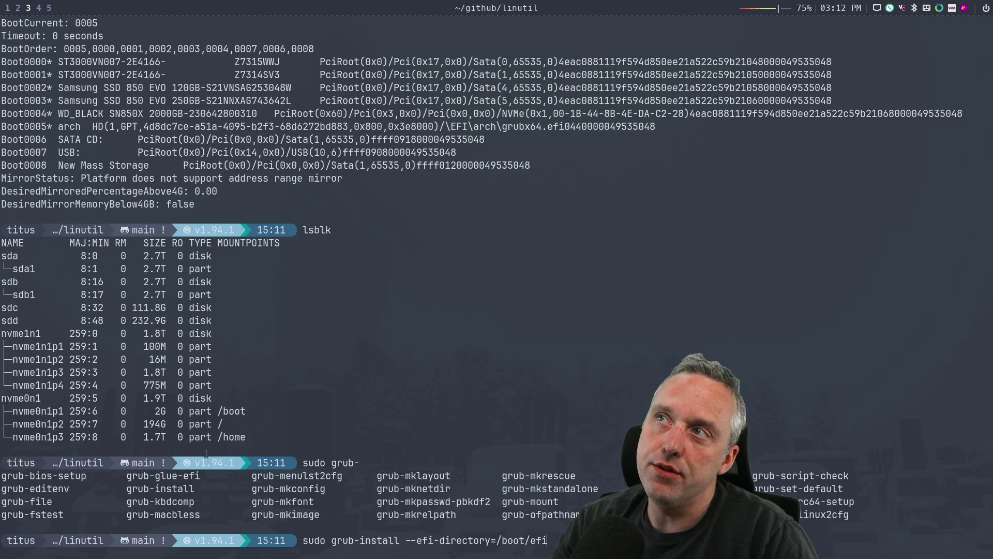
text(ootmgr)
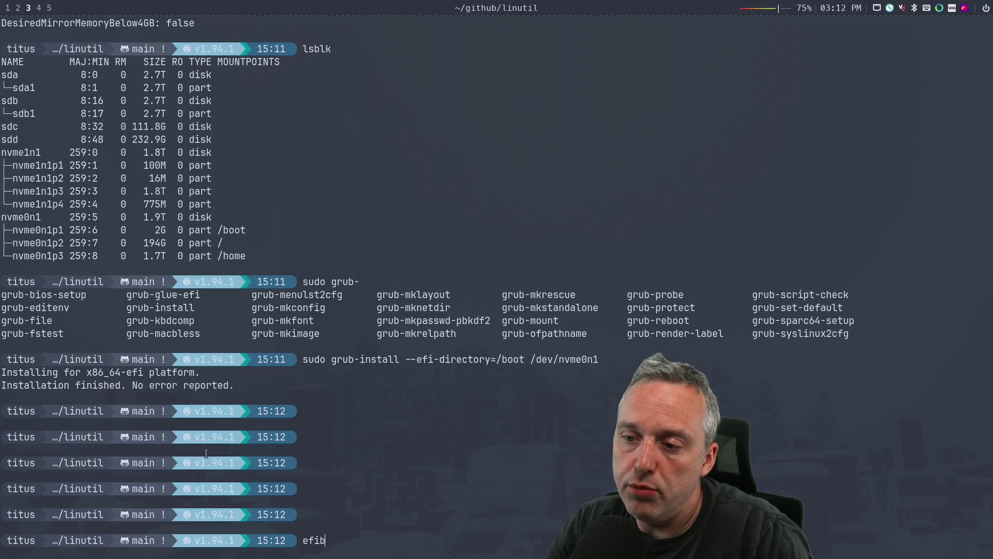
key(Return)
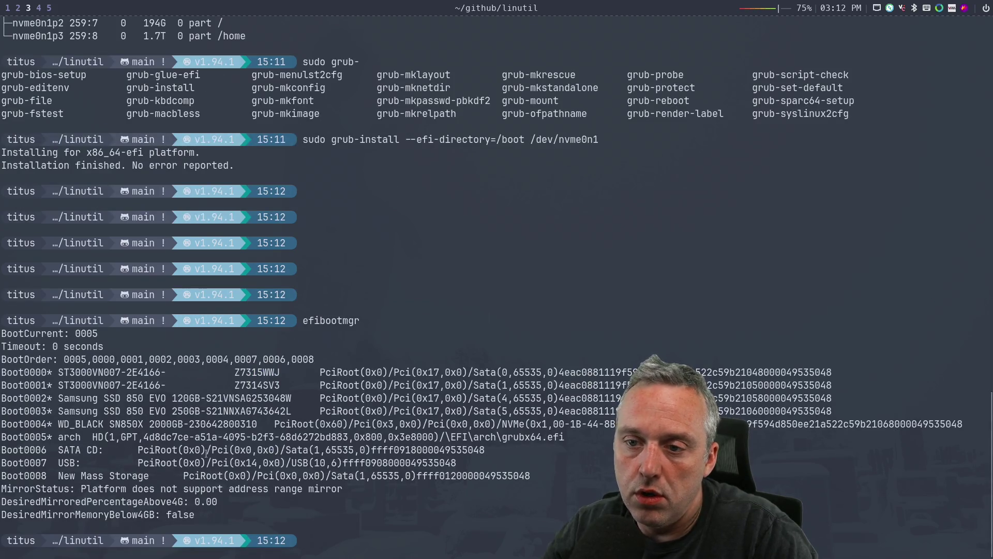
- Highlight the arch boot entry, the grub-install command and its /dev/nvme0n1 target
mouse_move(5, 436)
mouse_down()
mouse_move(194, 424)
mouse_move(476, 448)
mouse_move(573, 440)
mouse_up()
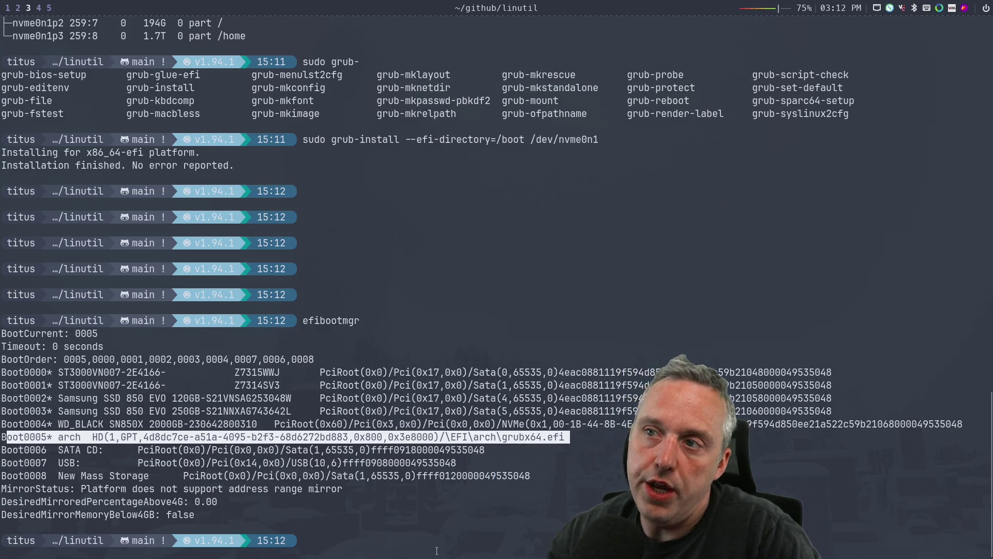
mouse_move(305, 139)
mouse_down()
mouse_move(654, 145)
mouse_move(599, 141)
mouse_up()
drag(531, 139, 605, 142)
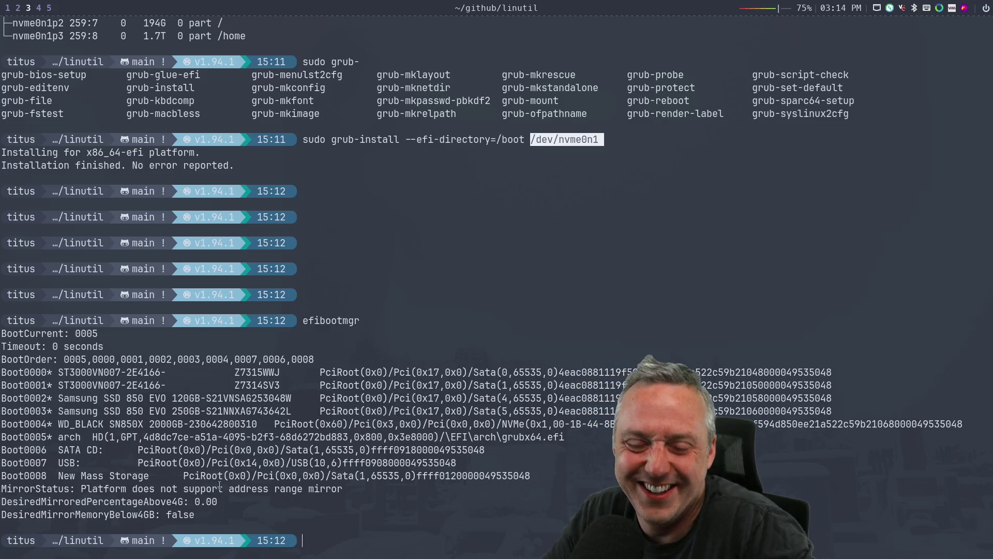
- Launch GParted as root, entering the account password
text(gpar)
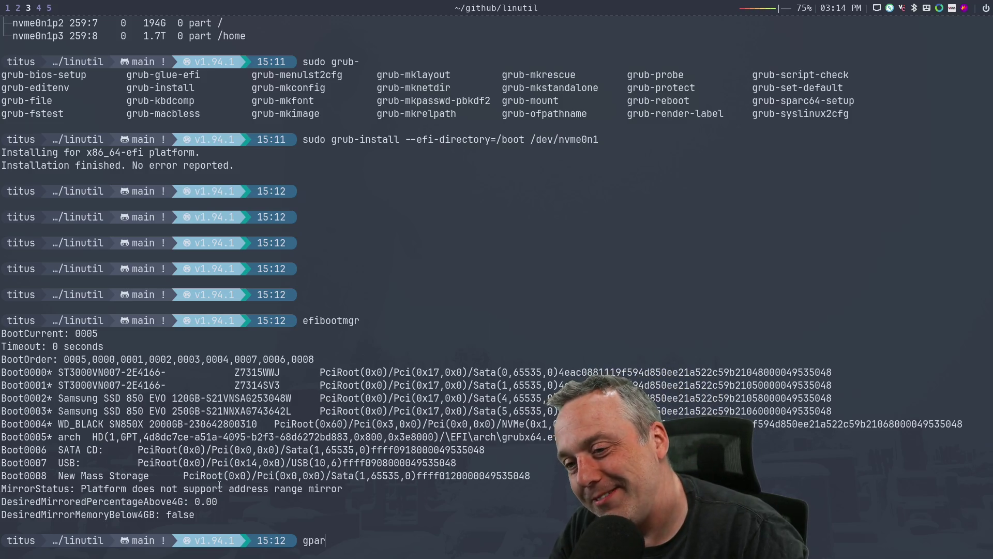
text(ted)
key(Return)
text(****)
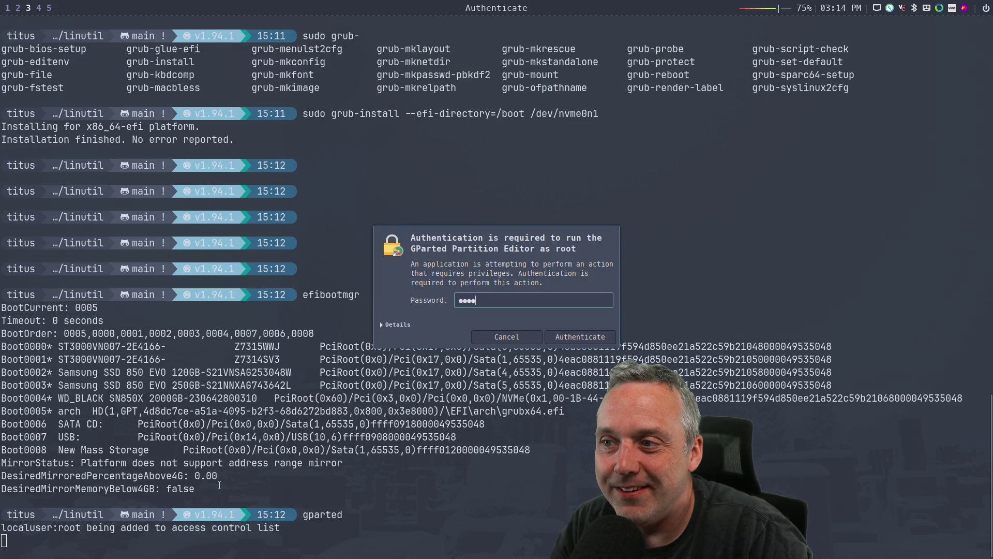
key(Return)
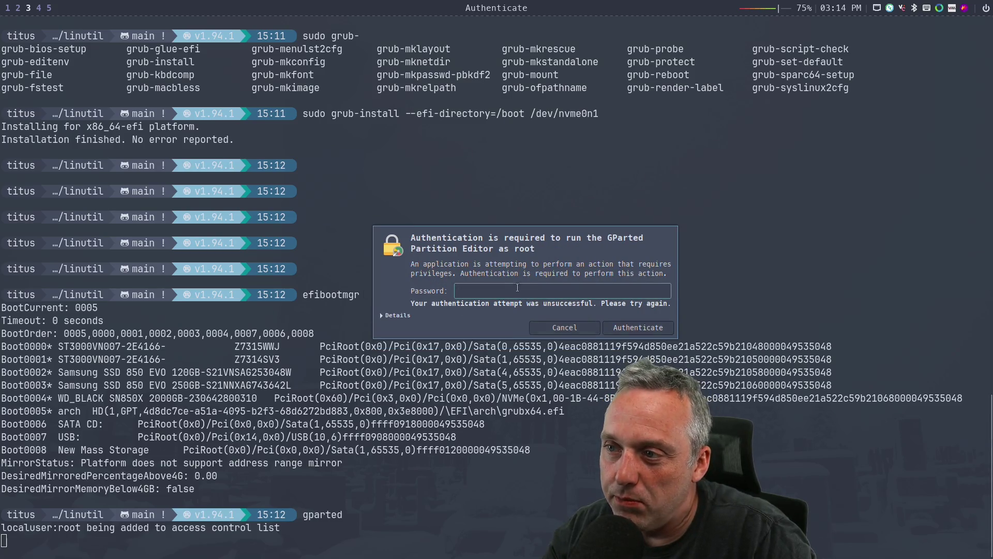
text(****)
key(Return)
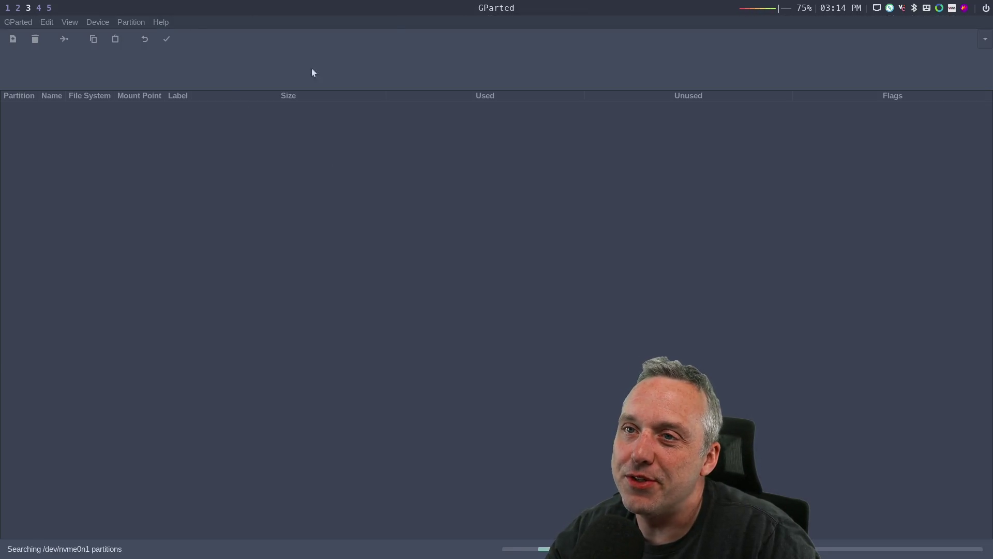
- Try Create Partition Table on /dev/nvme0n1, dismiss the active-partitions warning, and open the disk list
click(99, 23)
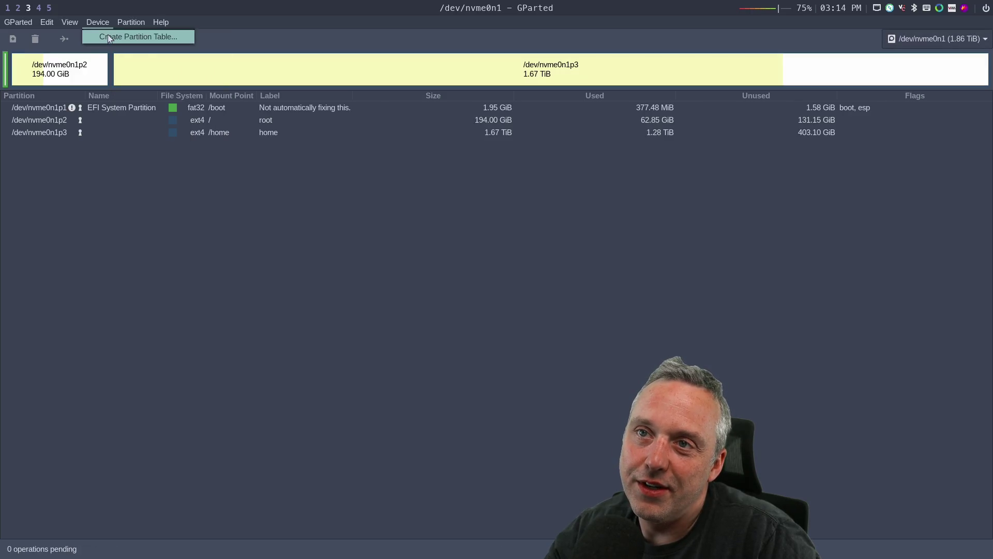
click(108, 36)
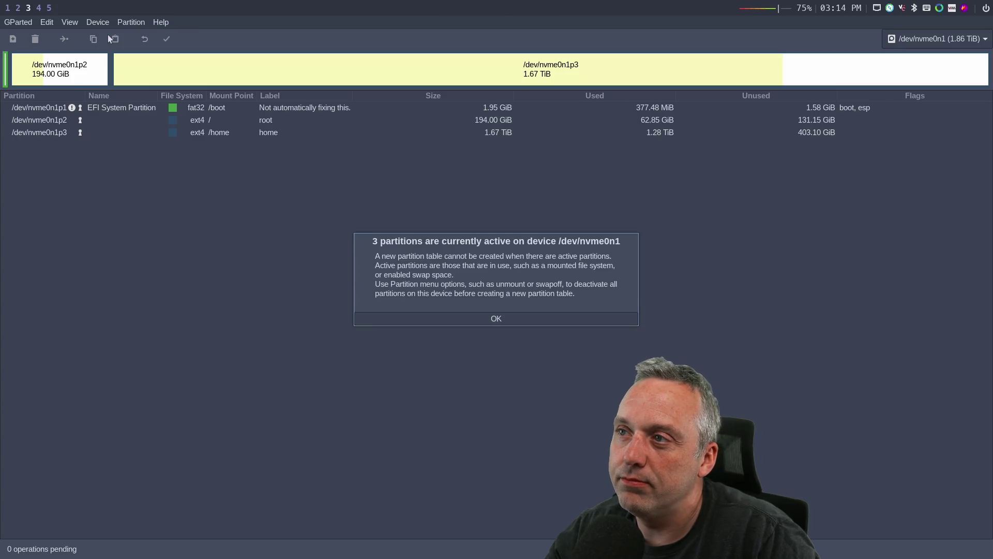
click(439, 316)
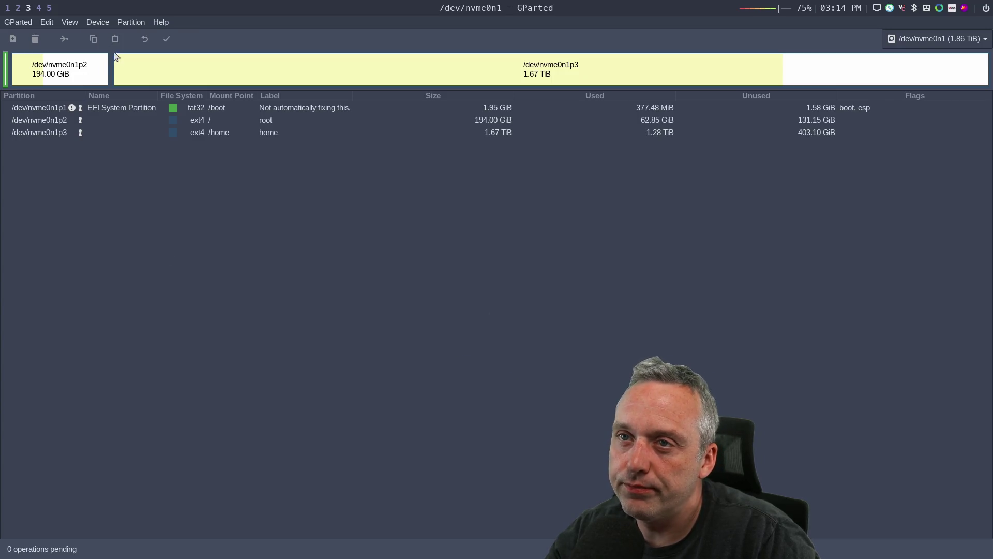
click(936, 38)
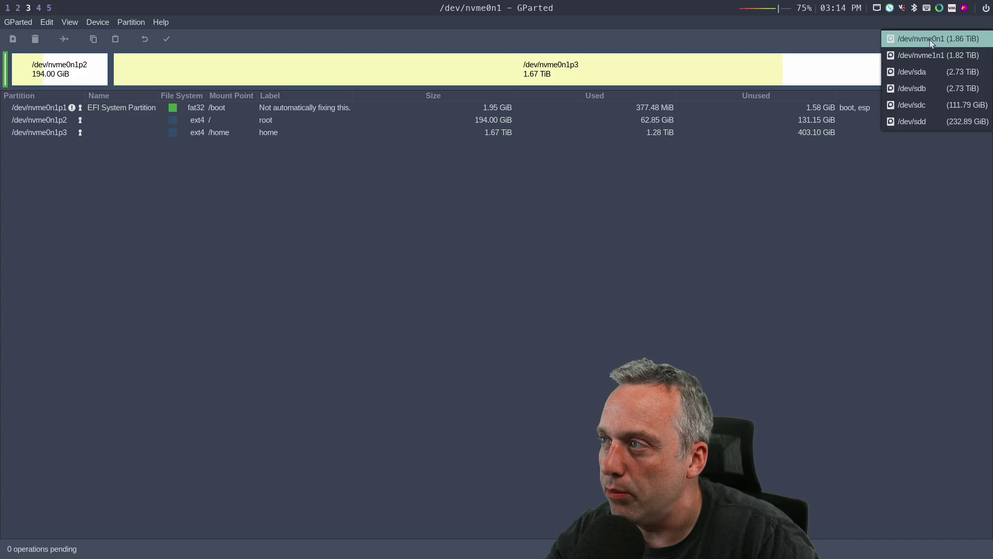
- Select /dev/sda, preview the partition table types, and cancel leaving gpt unchanged
click(922, 71)
click(102, 23)
click(108, 36)
click(502, 281)
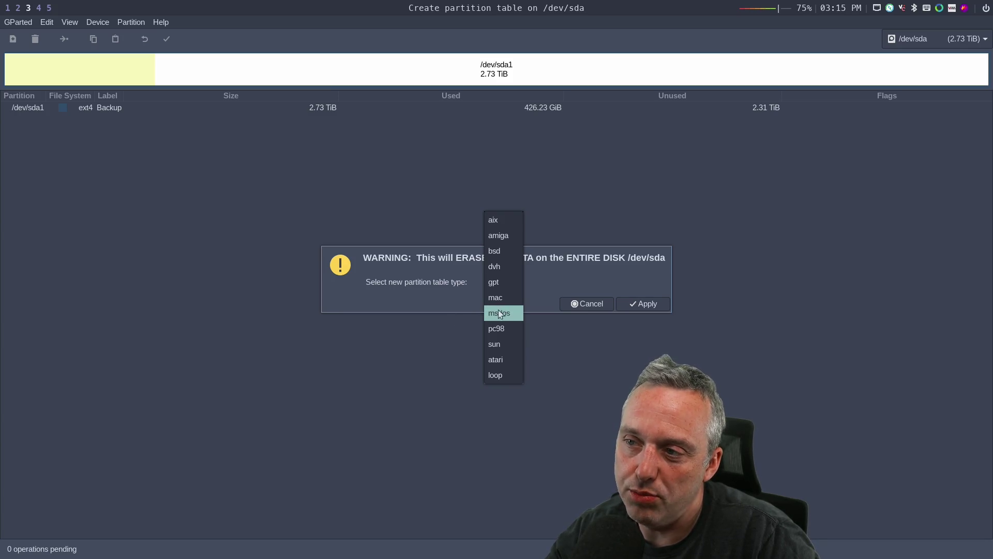
click(602, 266)
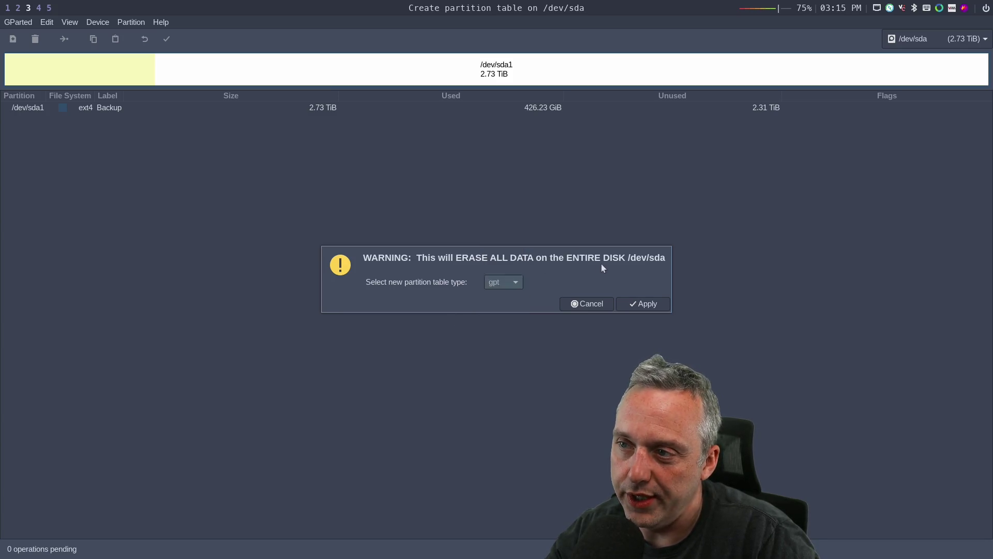
click(507, 282)
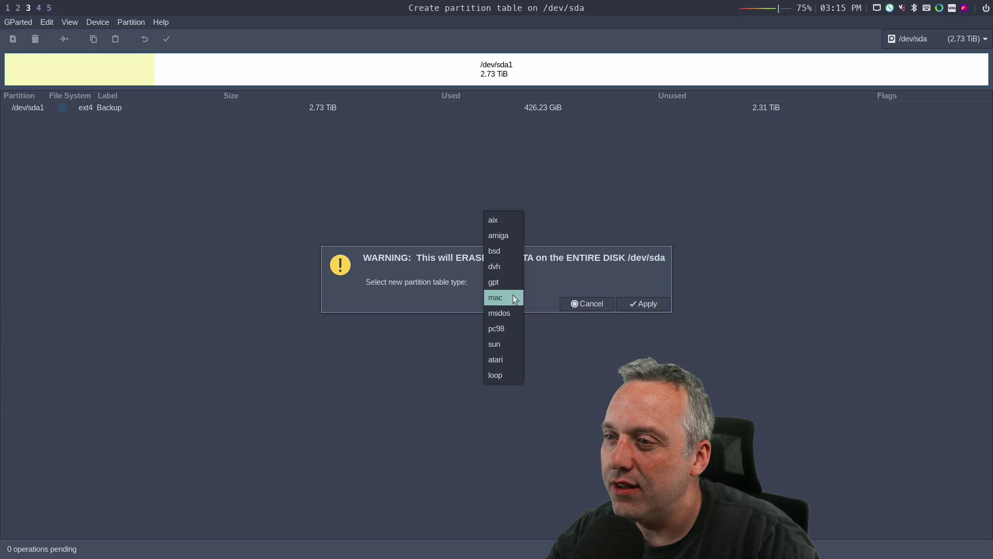
click(564, 274)
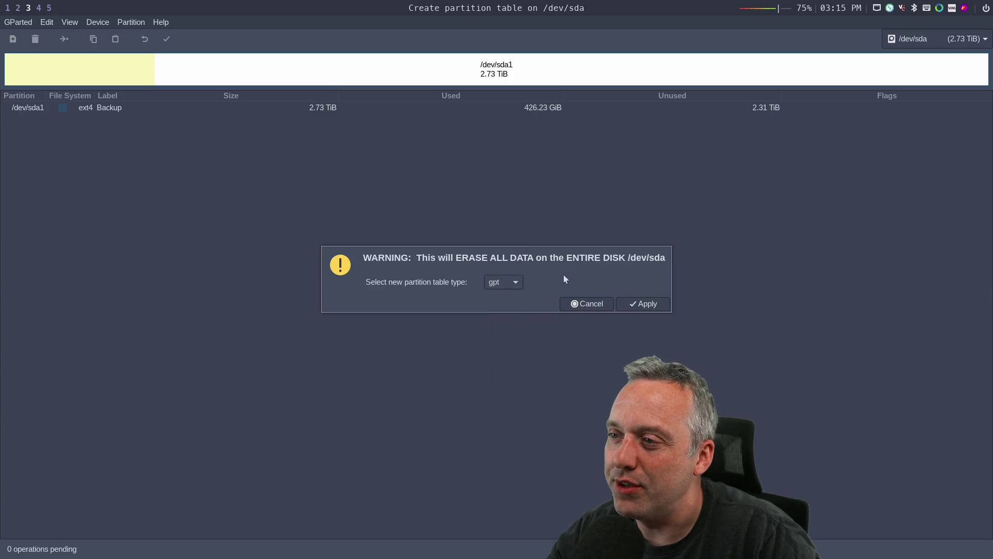
click(584, 306)
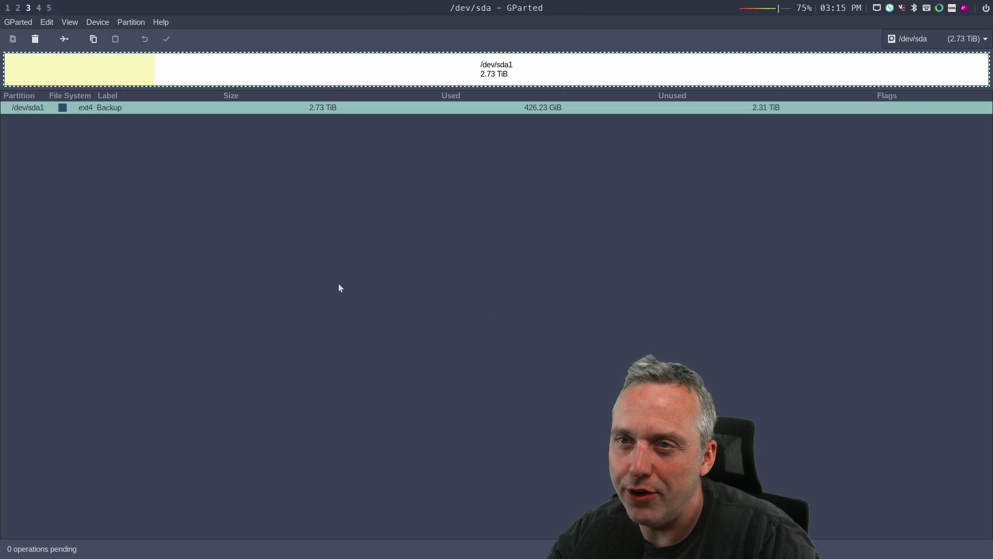
- Close the disk list and quit GParted
click(905, 39)
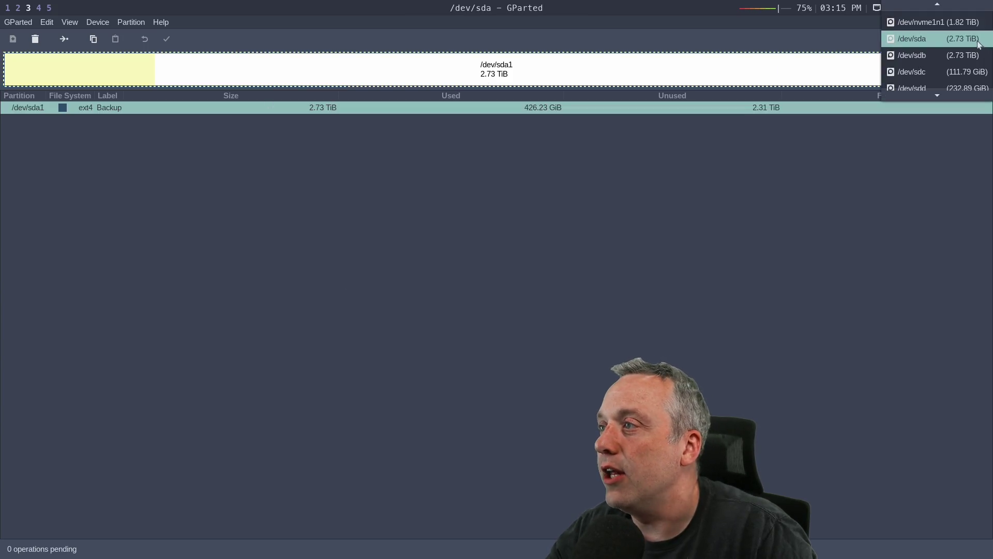
key(Escape)
key(ctrl+q)
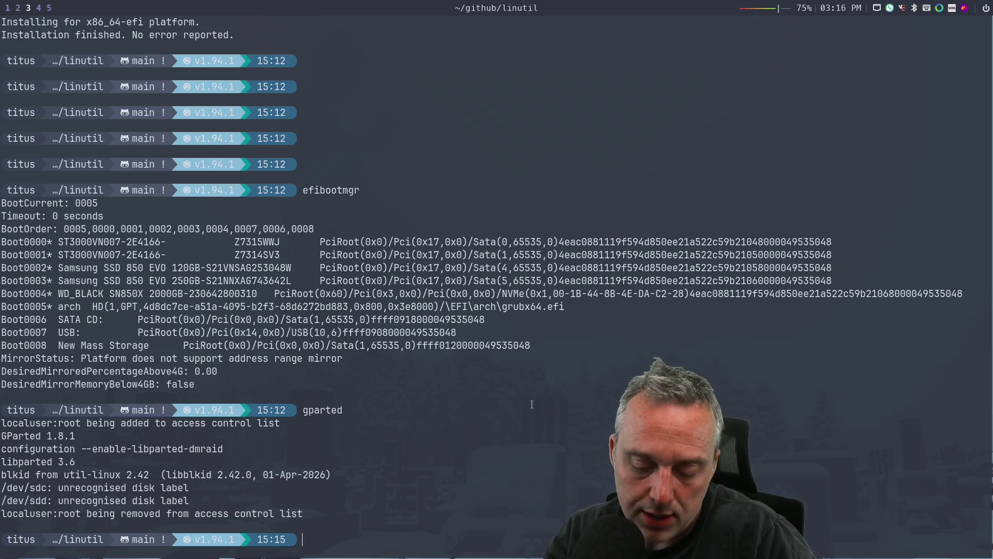
- Switch to workspace 4 with the Arch VM console
key(super+4)
- Delete the stray 5 and log out of the Arch VM shell with exit
text(5)
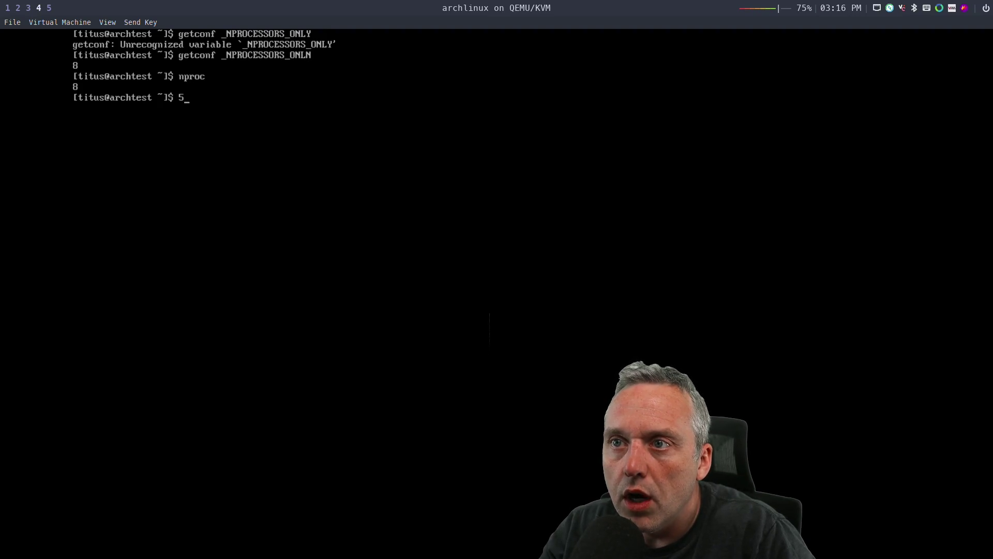
key(BackSpace)
text(exit)
key(Return)
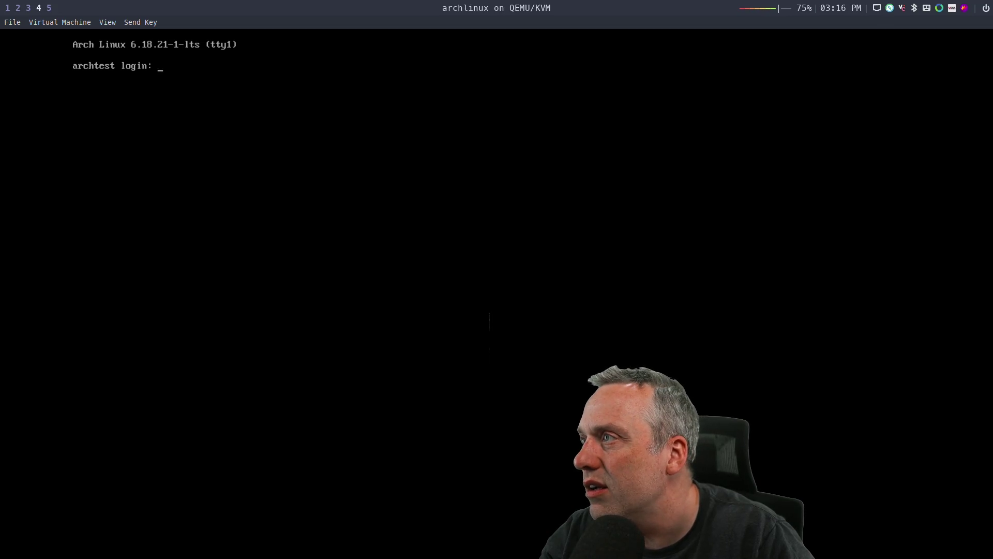
key(super+5)
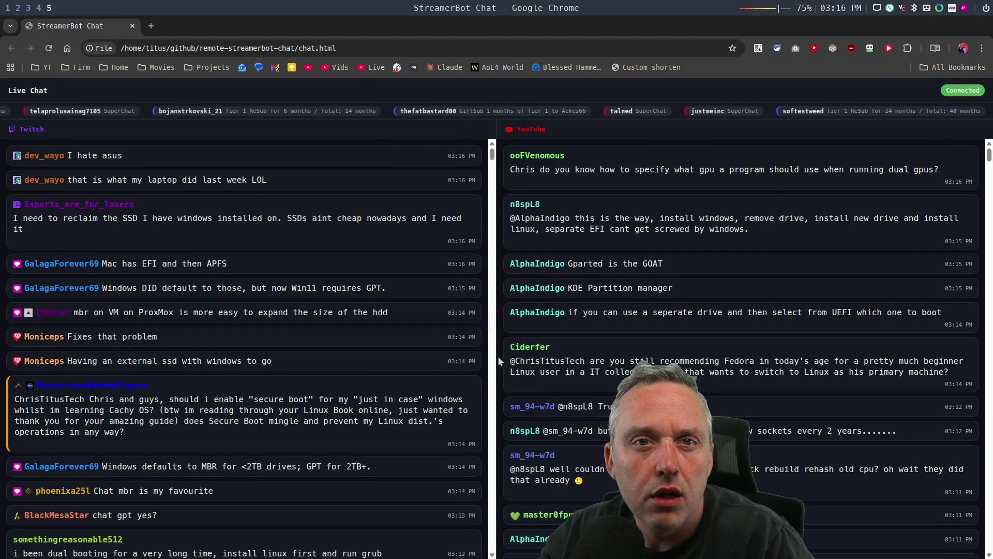
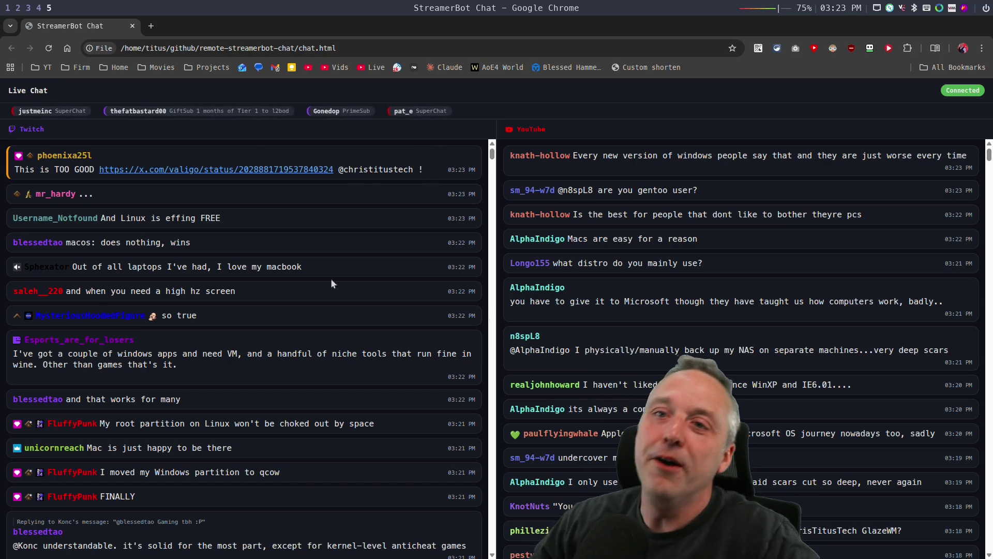
- Open the X post linked in chat and view its Microslop collage image full size
click(217, 169)
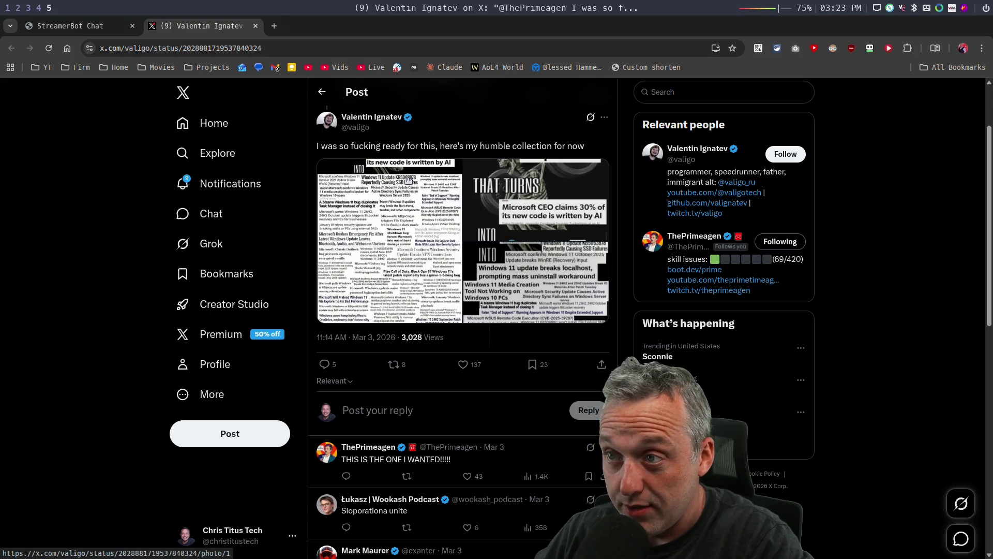
click(460, 247)
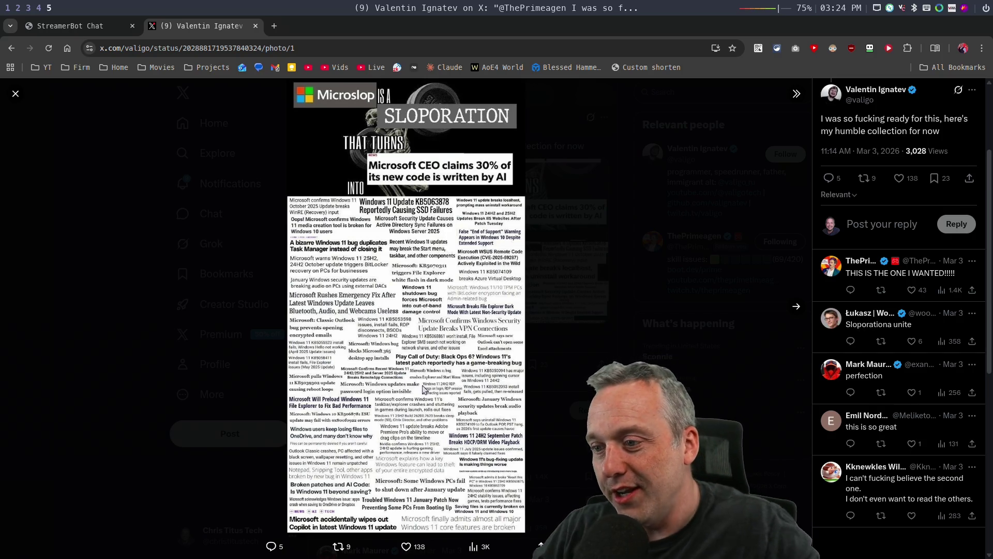
- Zoom in and open the Microslop collage image by itself in a new browser tab
key(ctrl+plus)
key(ctrl+plus)
key(ctrl+plus)
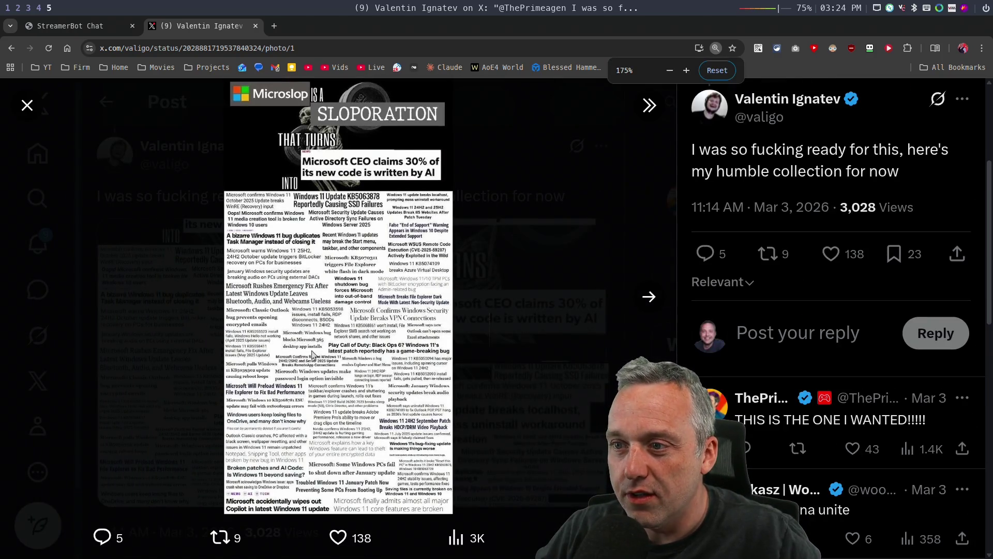
right_click(337, 337)
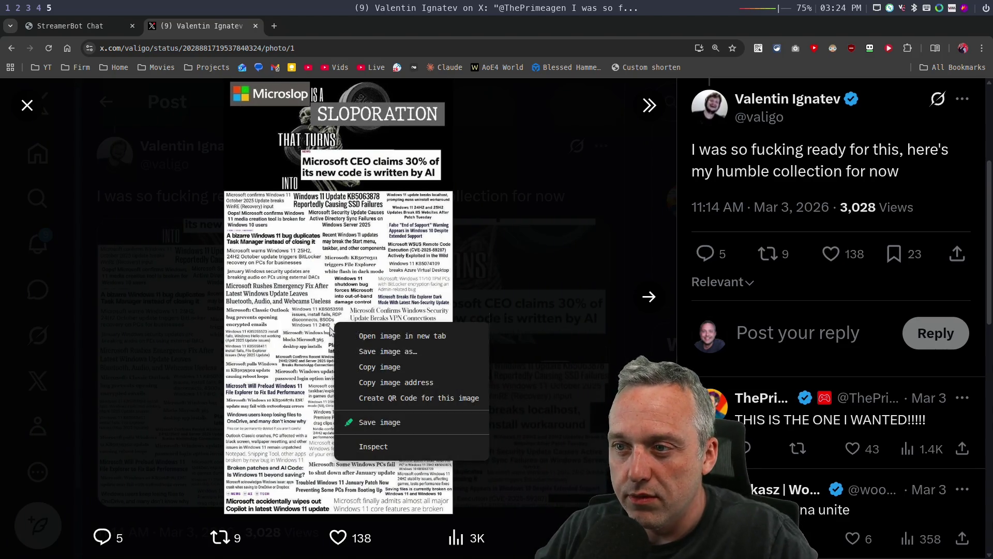
click(362, 333)
click(335, 26)
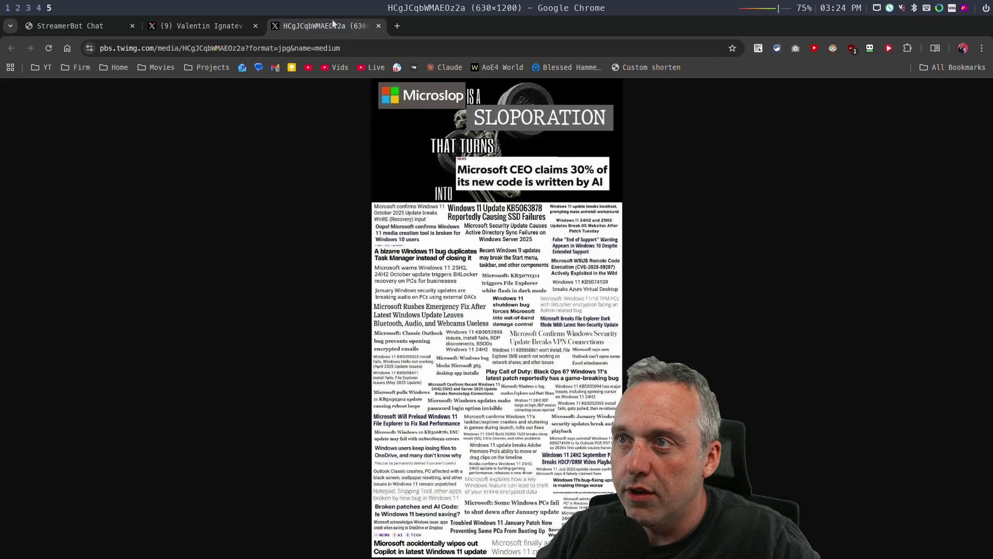
- Zoom into the standalone collage and scroll down to its Windows 11 failure headlines
key(ctrl+plus)
key(ctrl+plus)
key(ctrl+plus)
key(ctrl+plus)
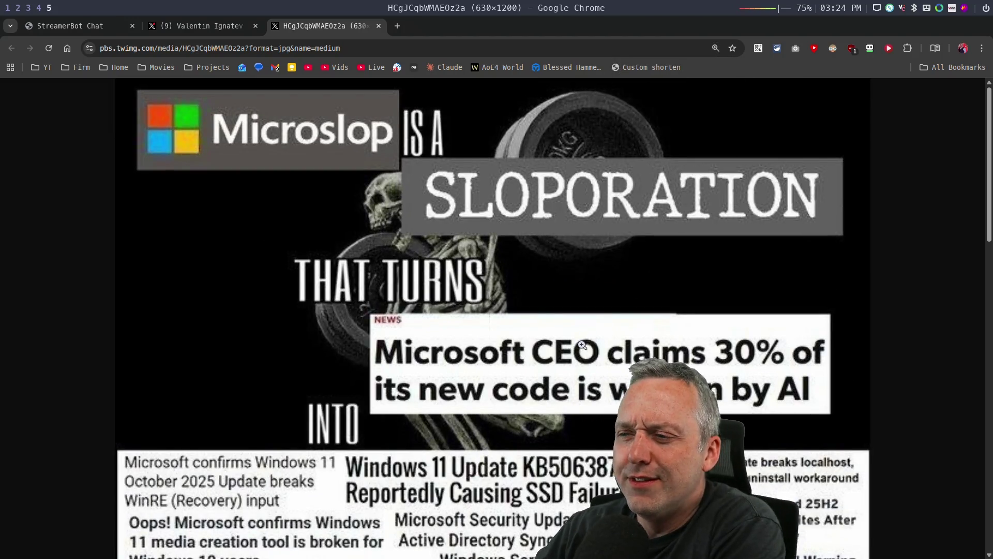
scroll(583, 344, down, 3)
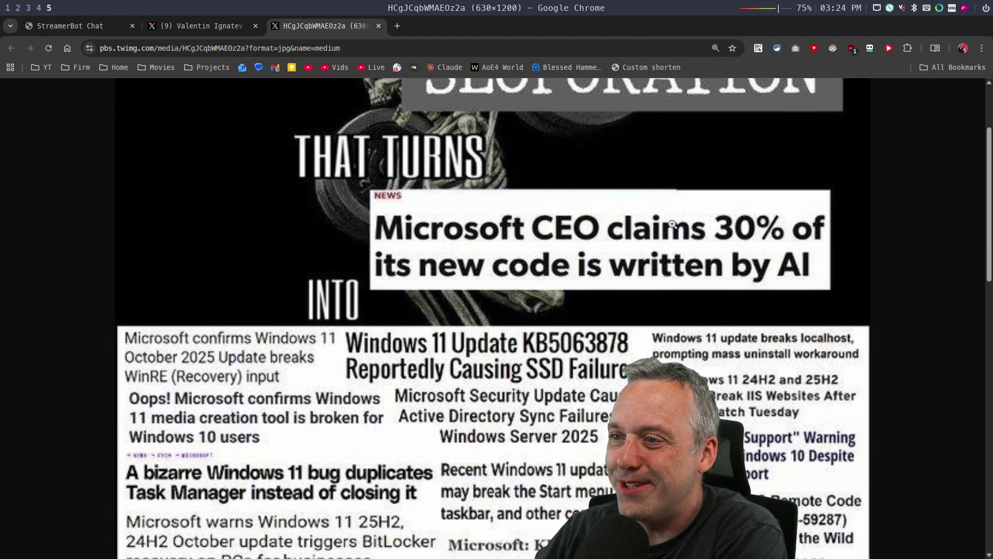
scroll(298, 268, down, 1)
scroll(298, 268, down, 3)
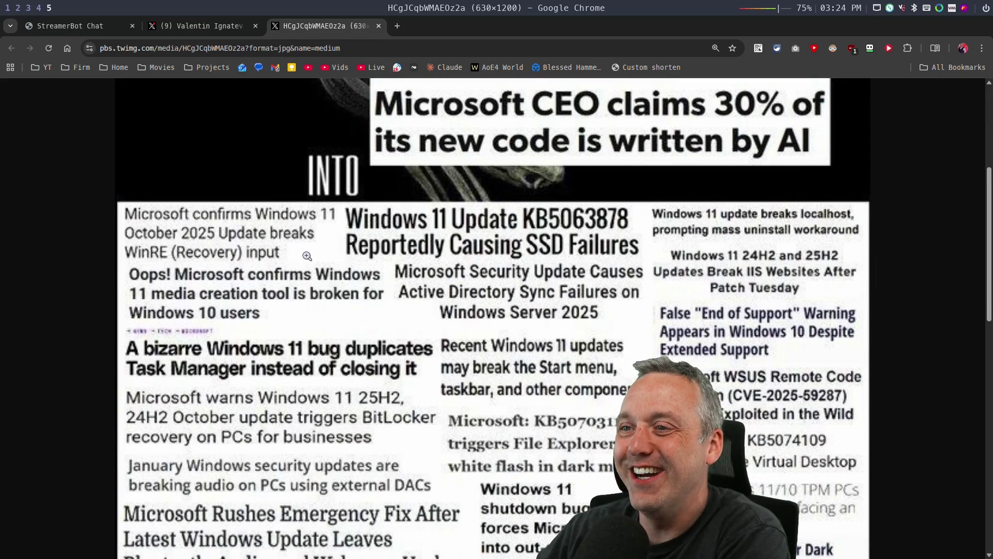
scroll(305, 257, down, 1)
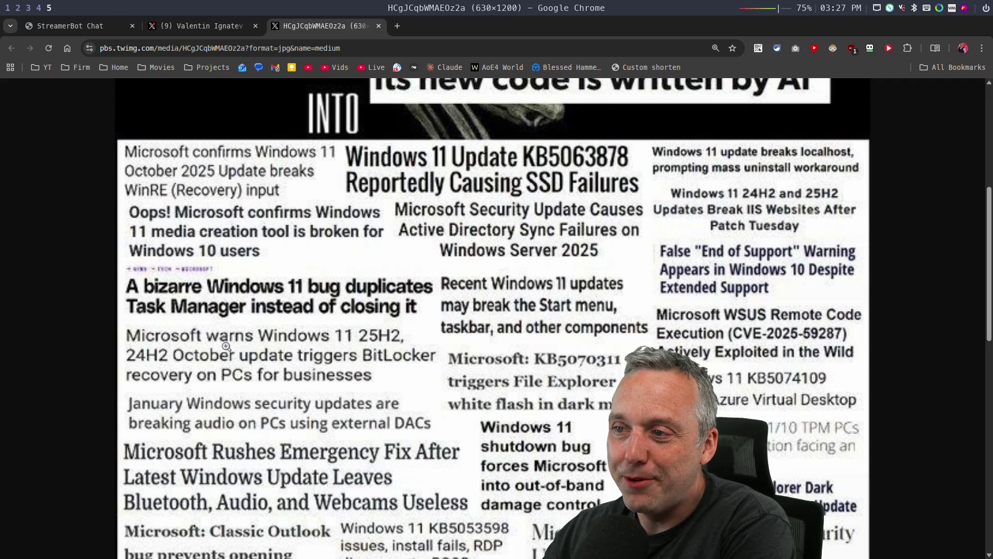
scroll(194, 345, down, 2)
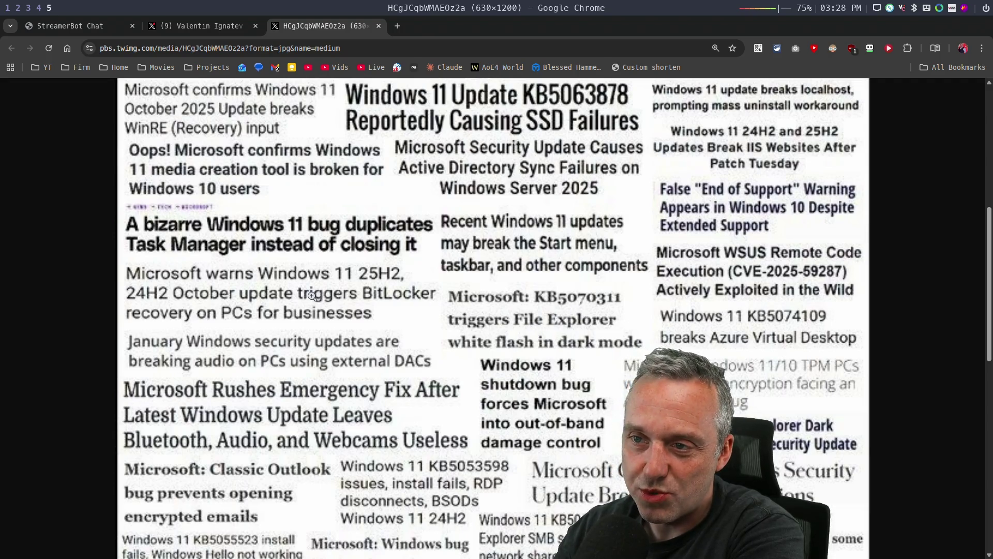
scroll(240, 335, down, 2)
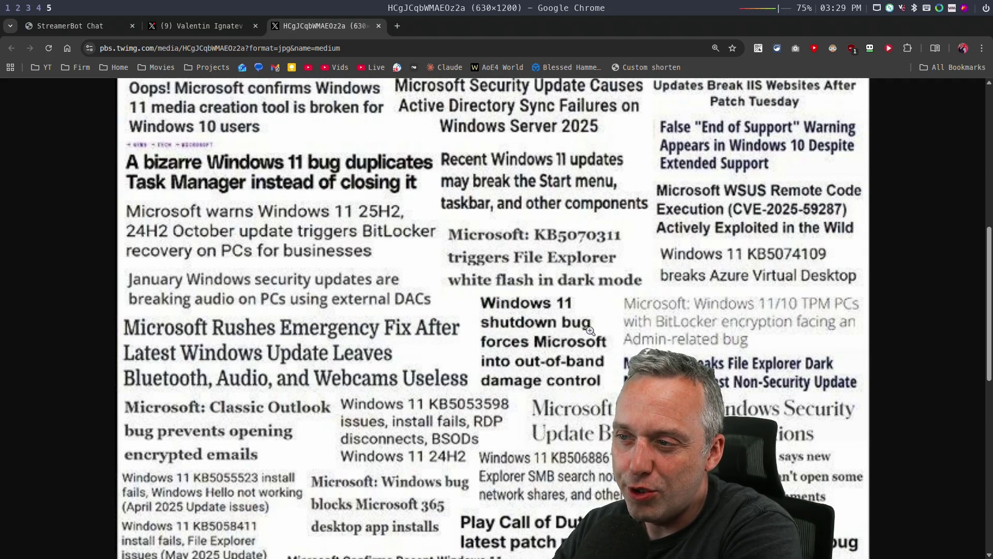
- Read through the whole Windows 11 headline collage, then close it to return to the X post
scroll(563, 322, down, 2)
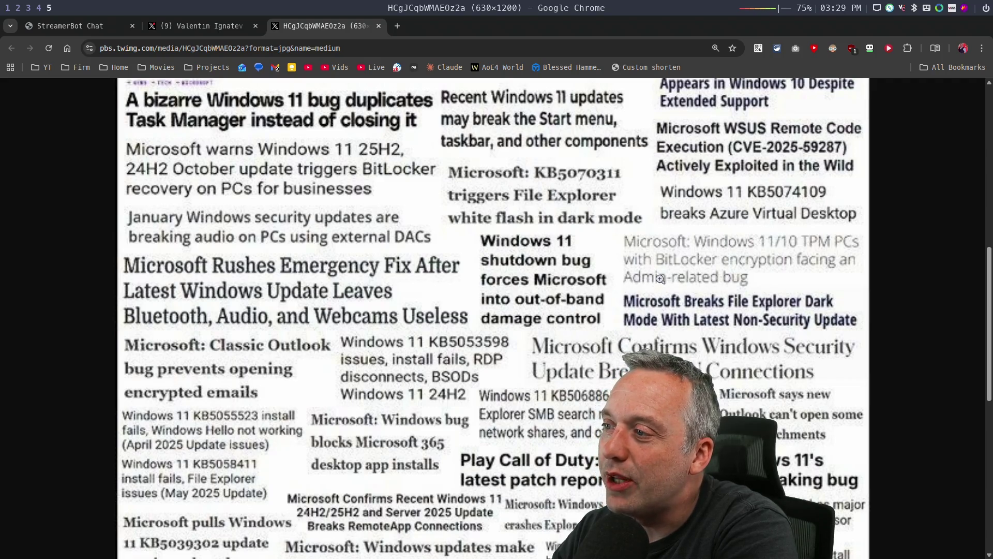
scroll(714, 320, down, 2)
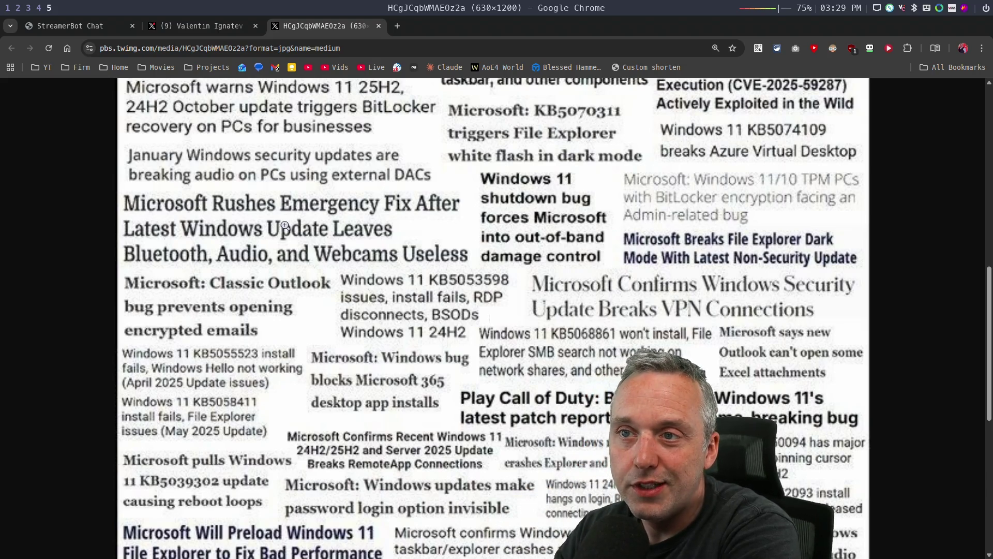
key(Home)
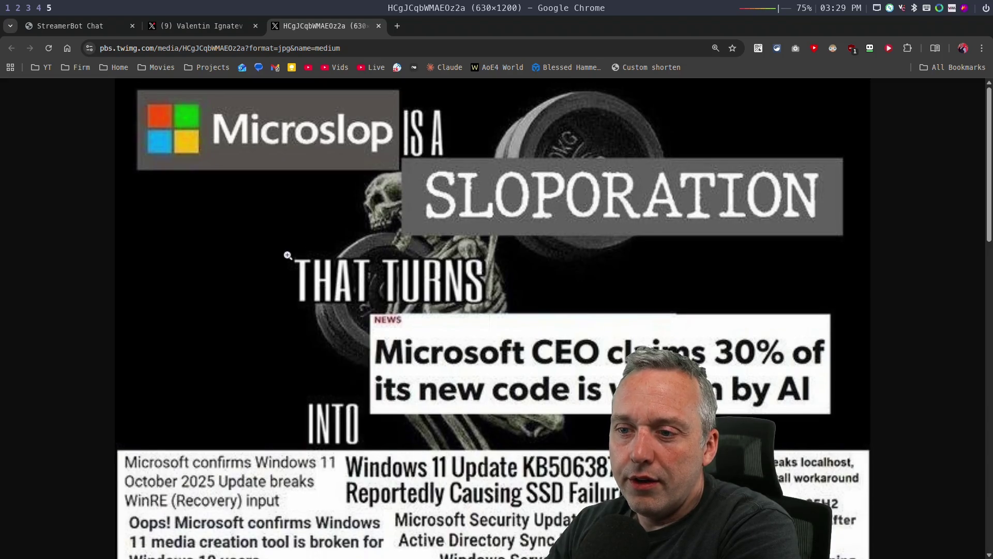
scroll(287, 258, down, 10)
scroll(288, 259, down, 5)
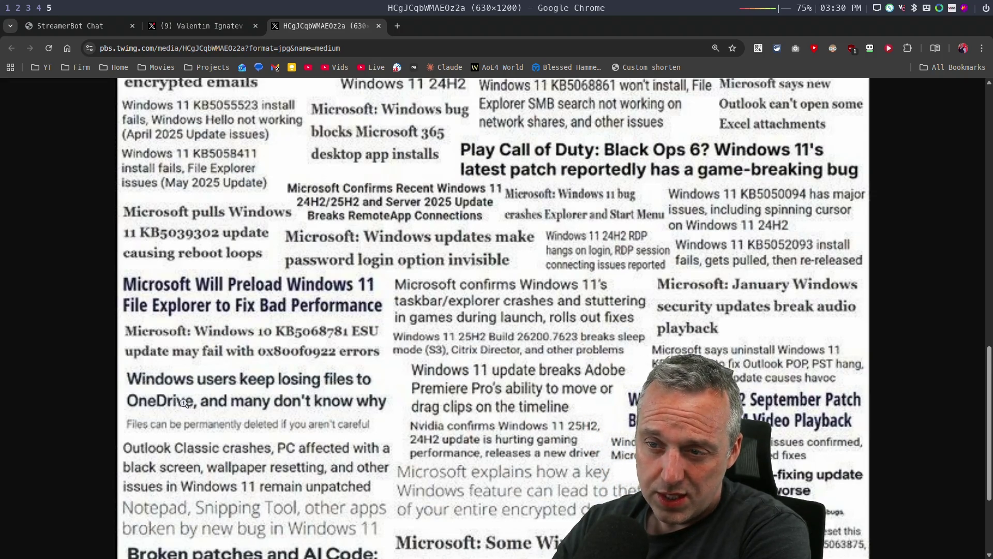
scroll(191, 399, down, 3)
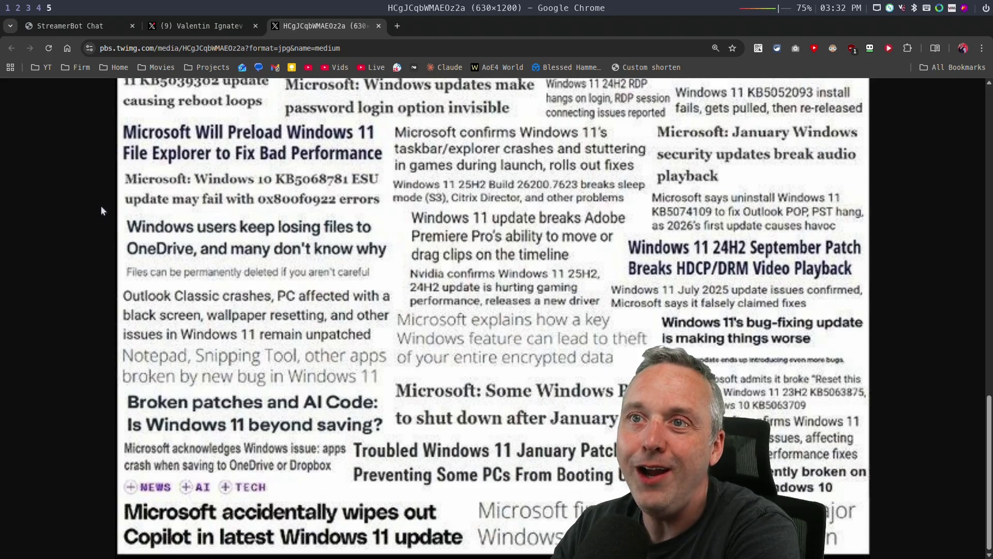
scroll(184, 200, up, 10)
click(379, 26)
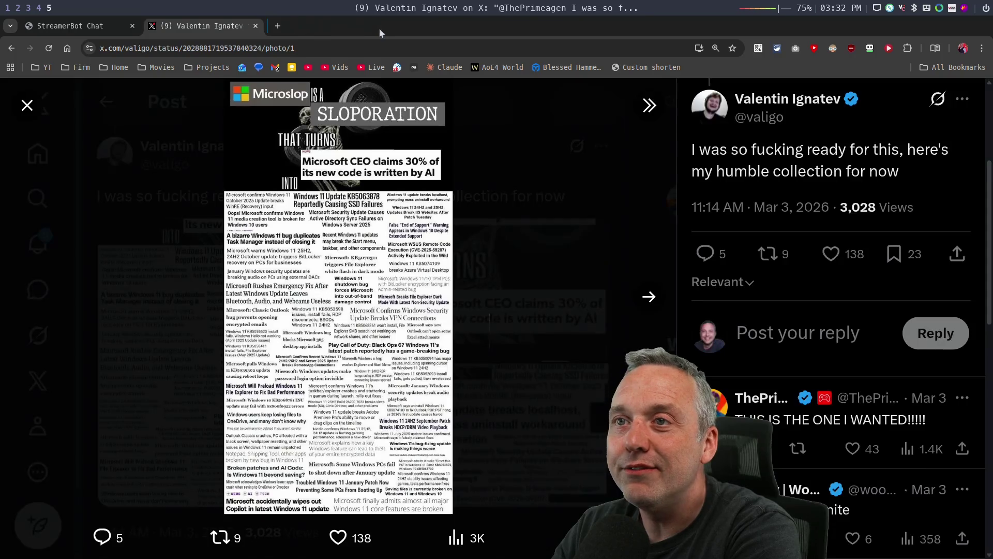
- Close the X post, leaving StreamerBot Chat, and start a fresh New Tab page
click(255, 26)
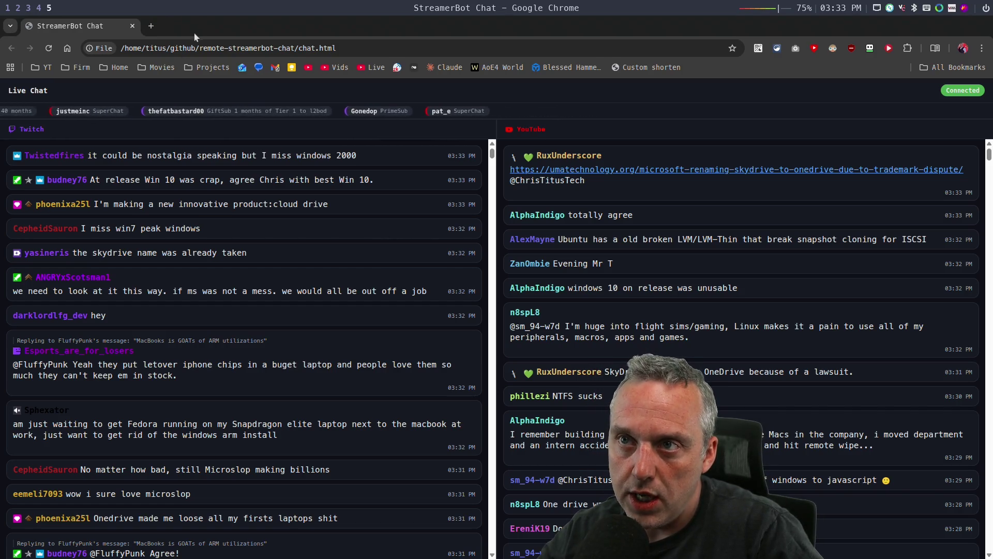
click(151, 25)
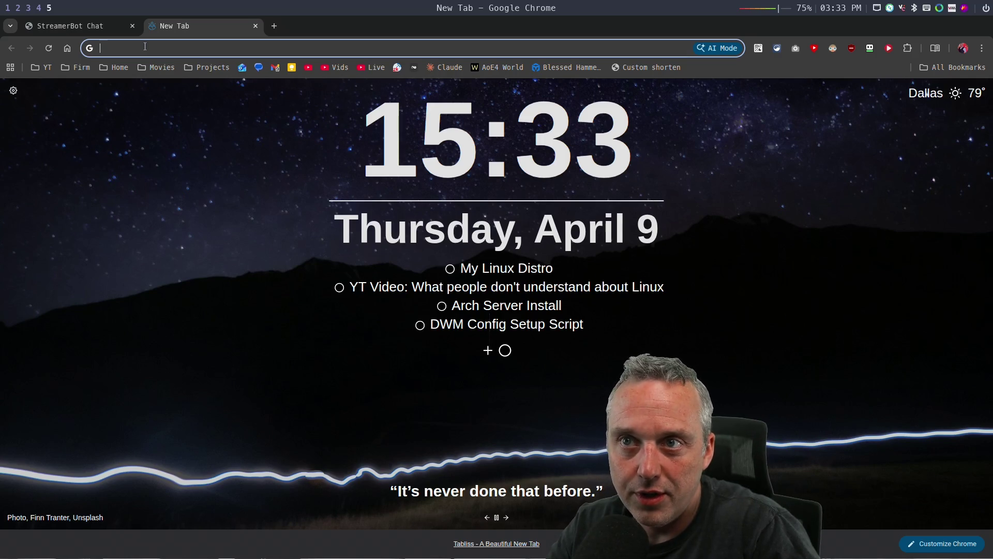
- Search Google for 'when did windows 10 1803 release'
text(when)
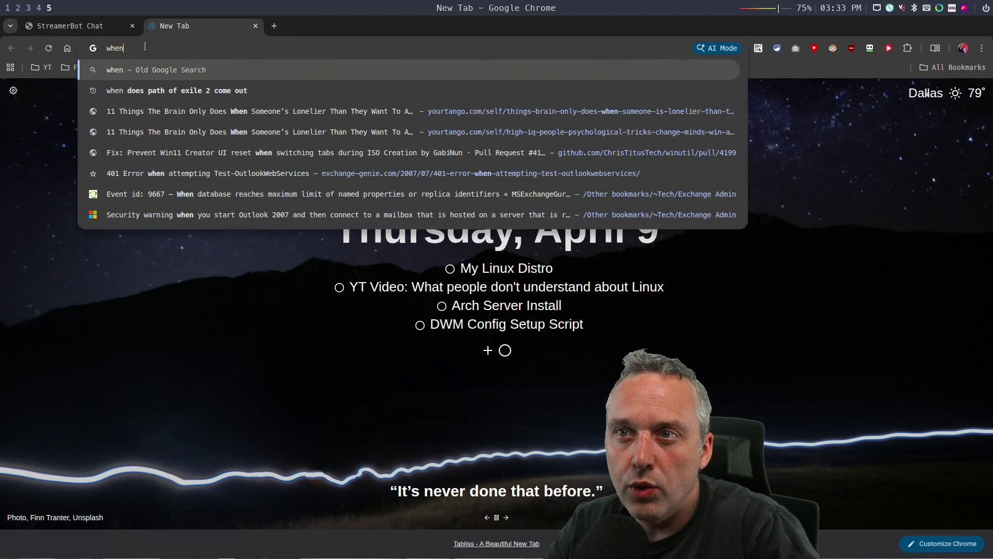
text( did windows)
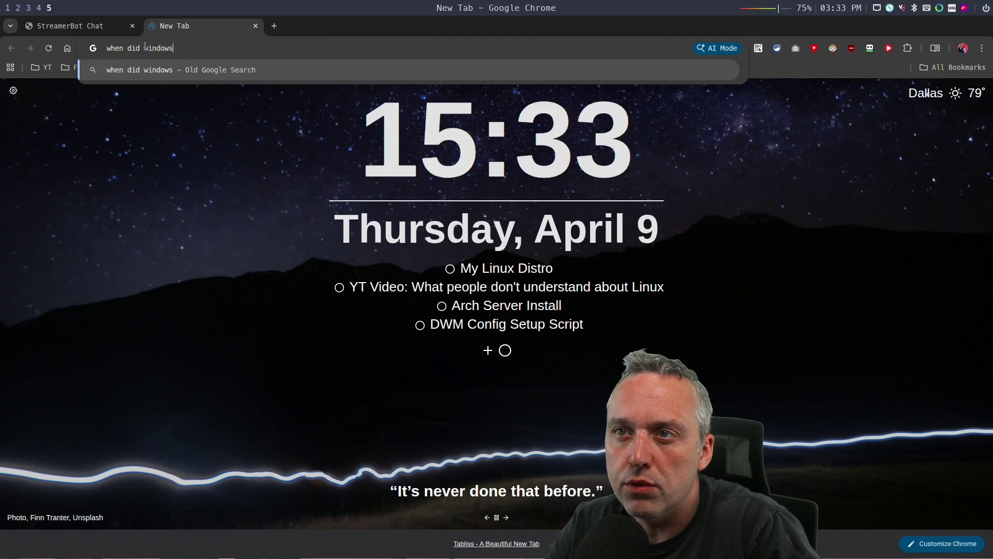
text( 10 1803 release)
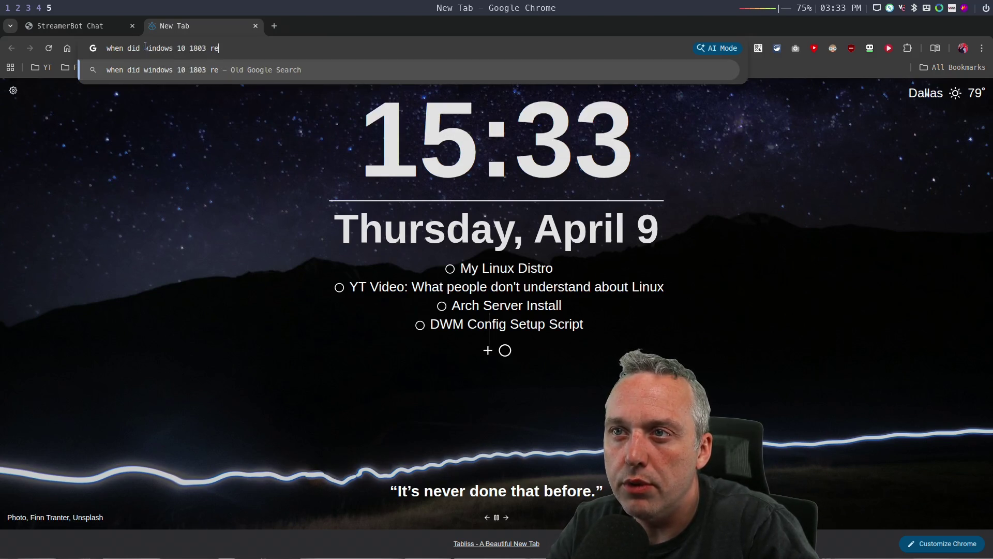
key(Return)
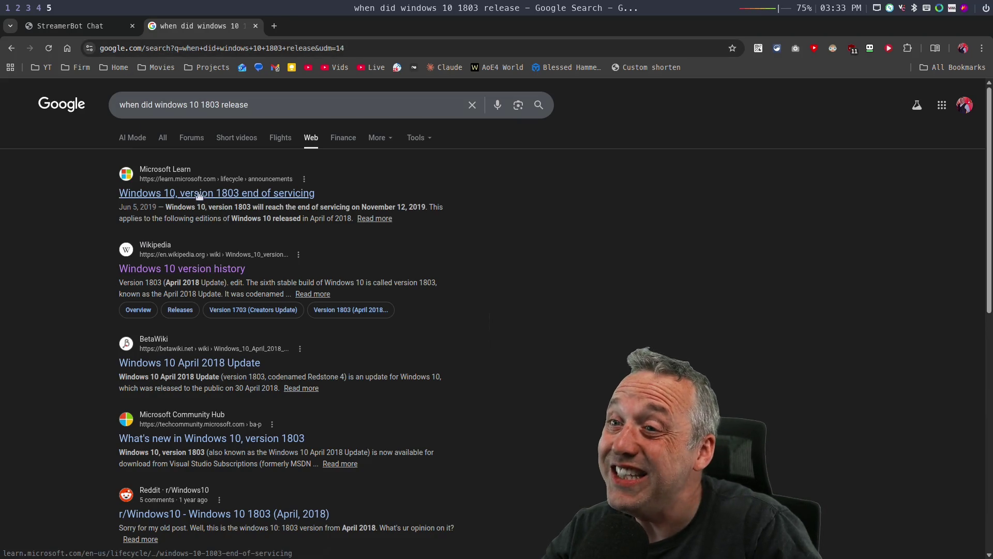
- Find version 1803's April 30, 2018 release date in Wikipedia's Windows 10 version history, then close it
click(185, 270)
scroll(458, 331, down, 5)
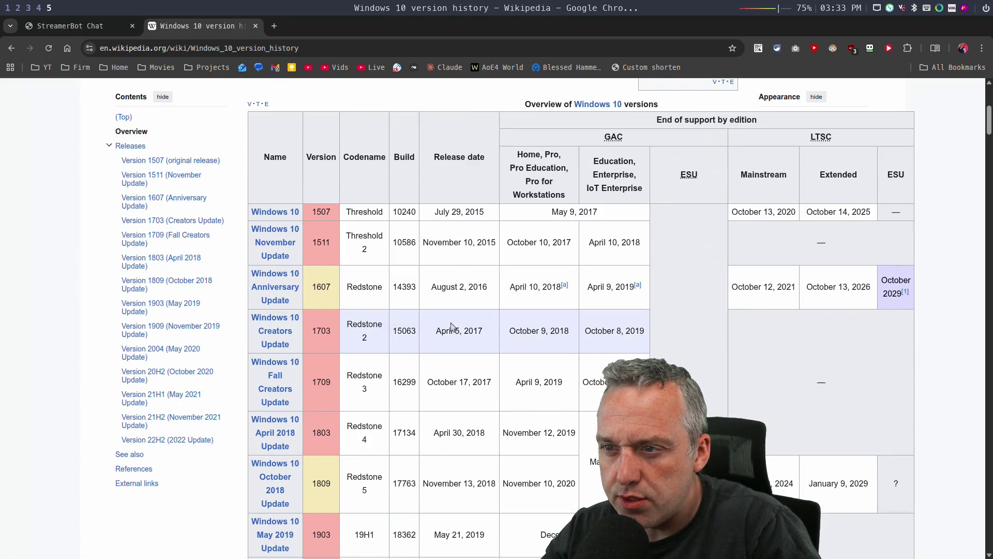
scroll(453, 310, down, 5)
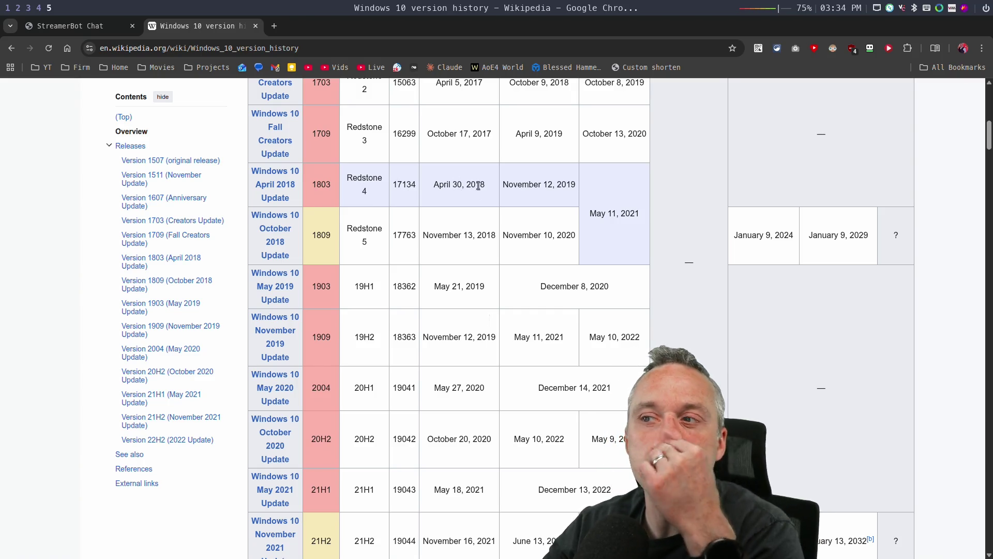
drag(313, 187, 485, 193)
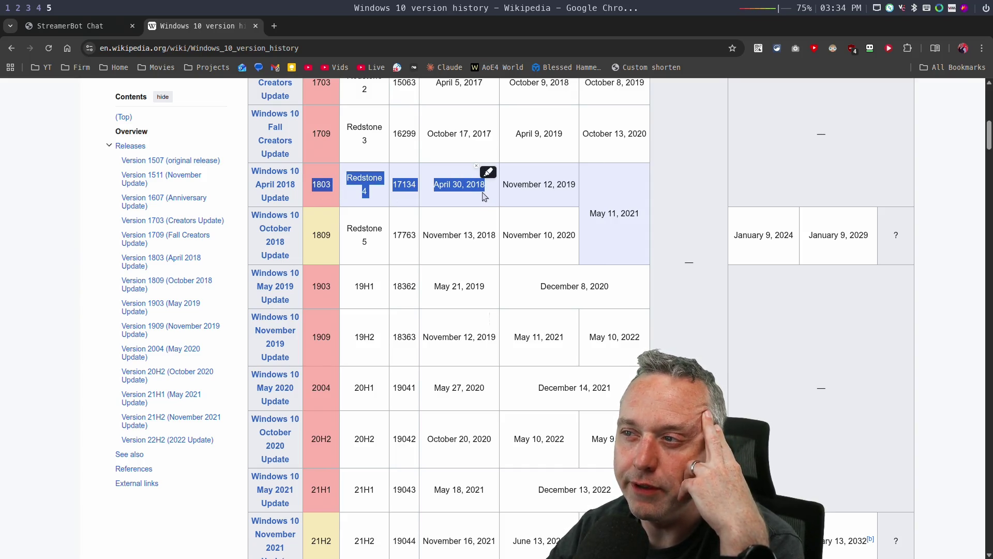
click(430, 189)
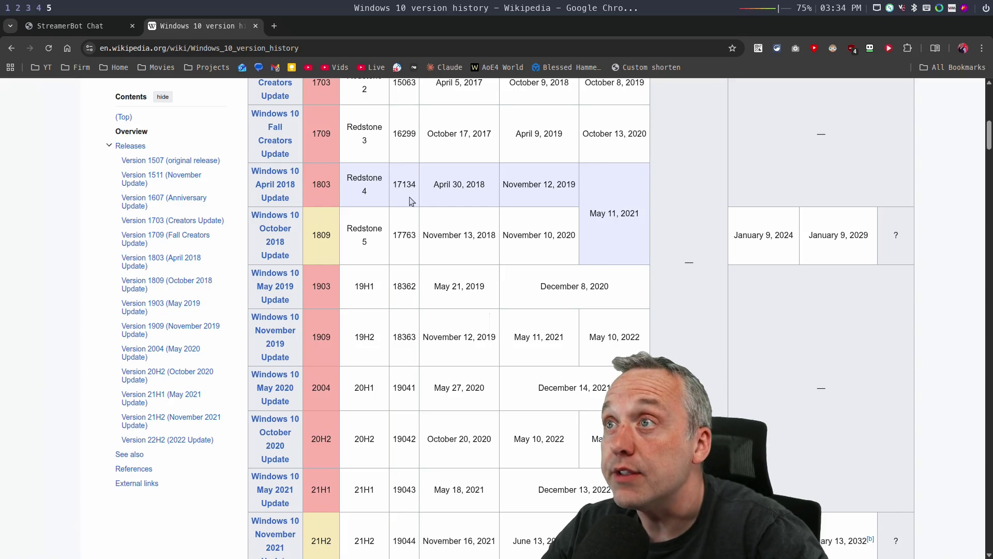
click(255, 26)
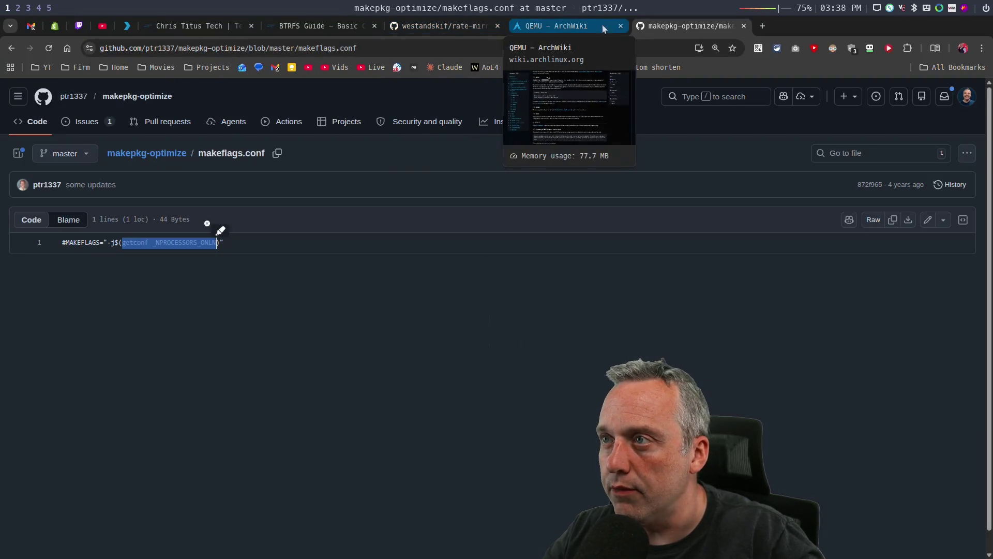
- Close the makepkg-optimize and QEMU ArchWiki pages, then select the rate-mirrors page address
middle_click(661, 27)
click(621, 26)
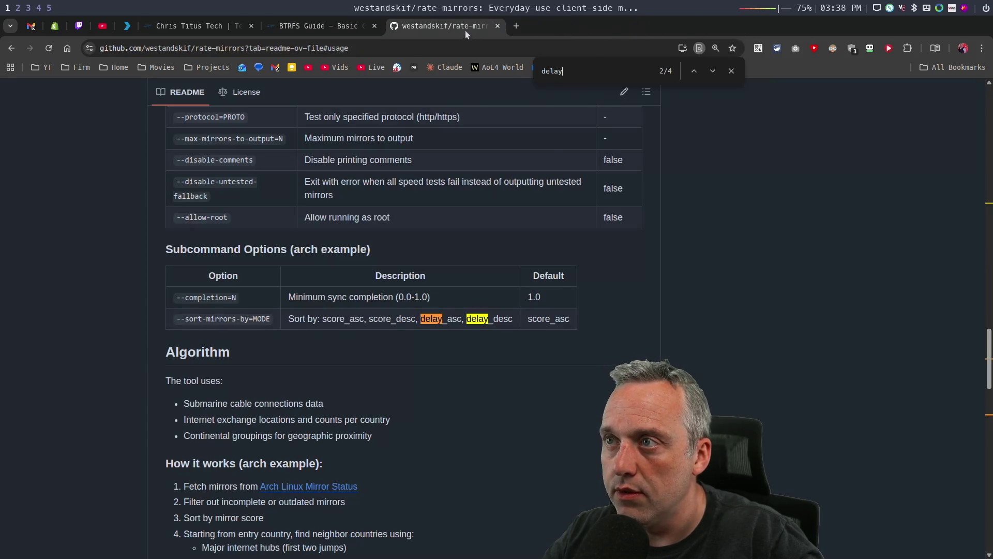
click(426, 51)
- Manually trigger LinUtil Release run #384 on main in linutil, then return to the repository page
text(linu)
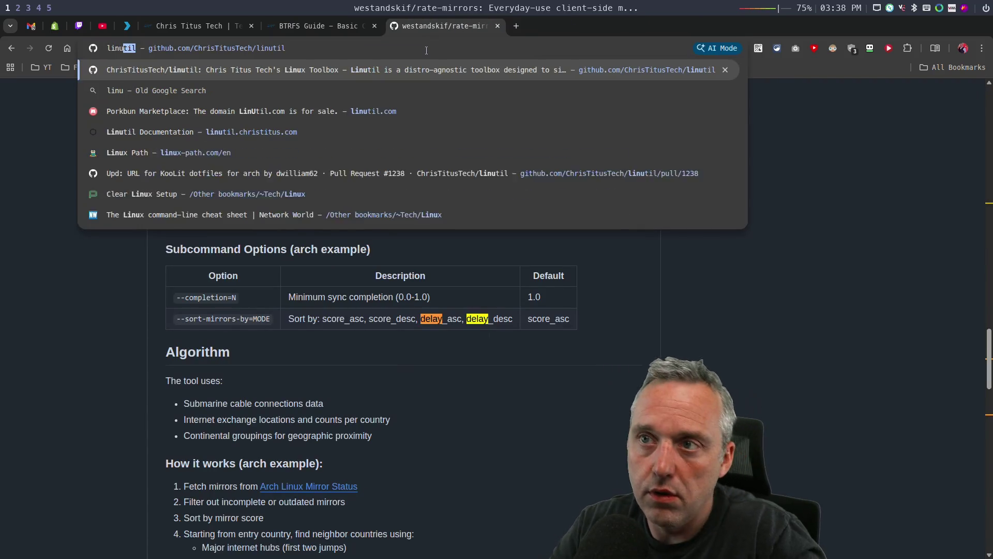
key(Return)
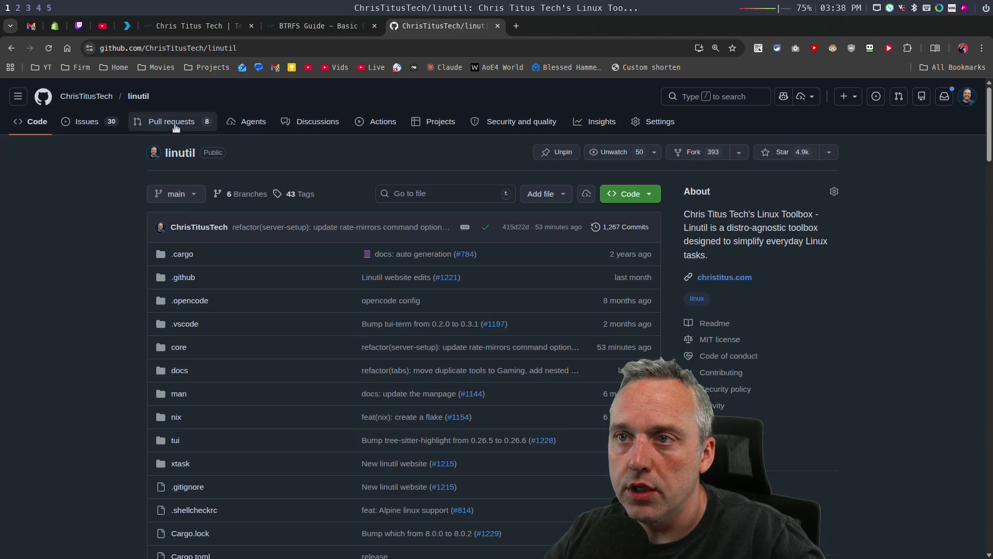
click(393, 126)
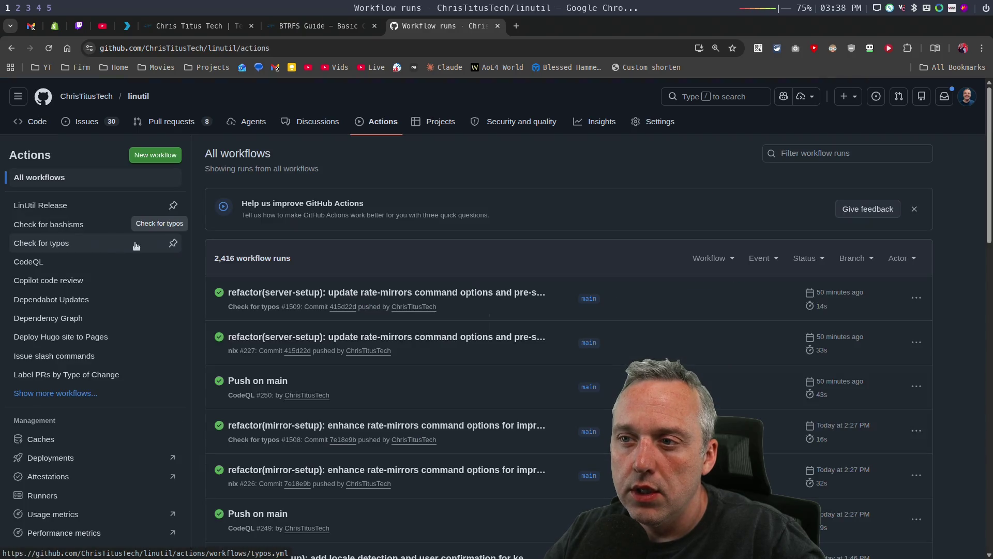
click(51, 205)
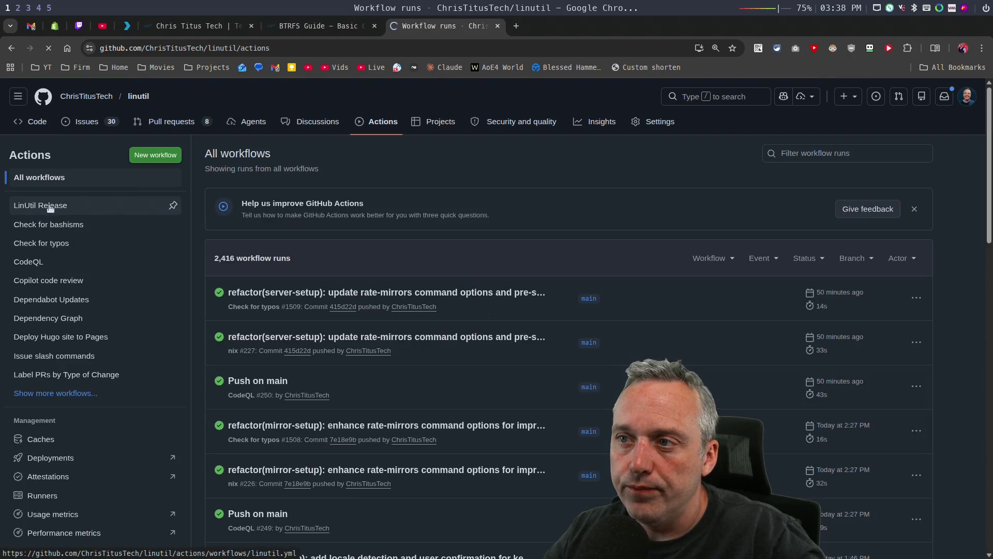
click(884, 295)
click(788, 367)
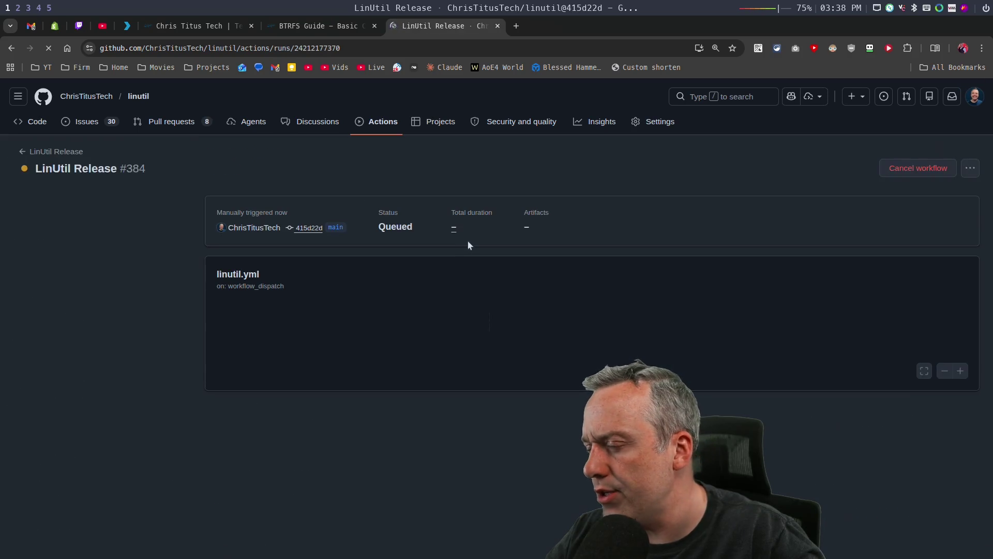
click(58, 152)
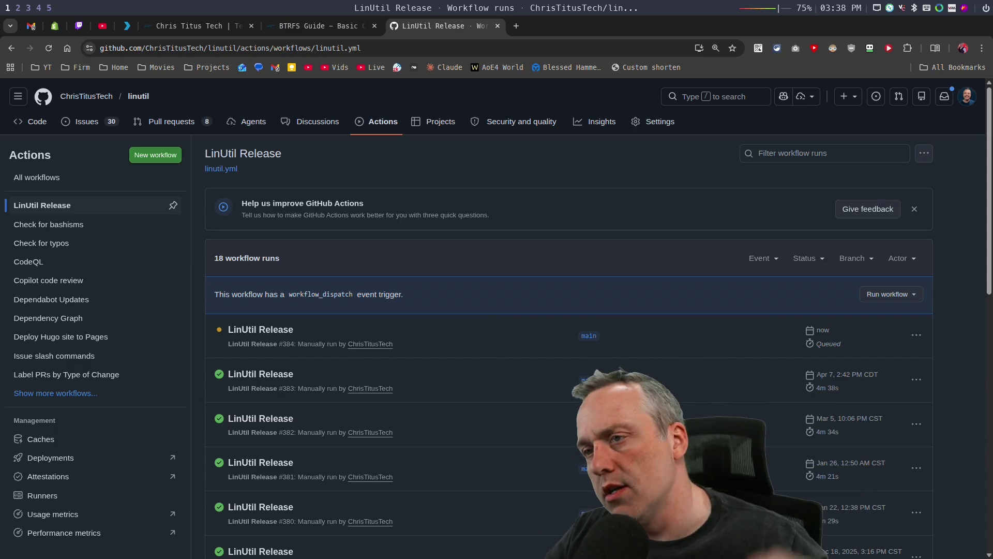
click(139, 97)
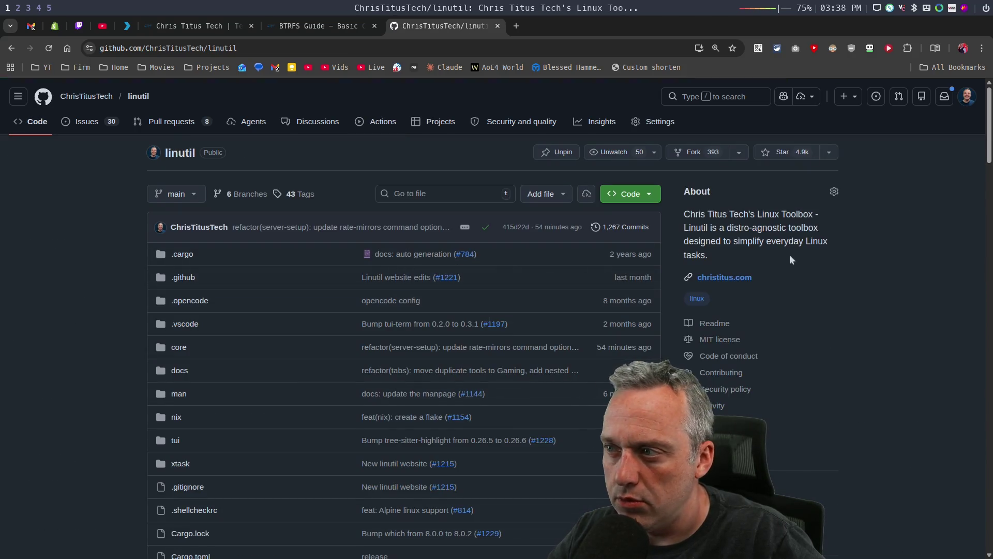
- Browse linutil's releases, expand Pre-Release 2026.04.07's assets, and open that release for editing
scroll(825, 363, down, 3)
click(706, 306)
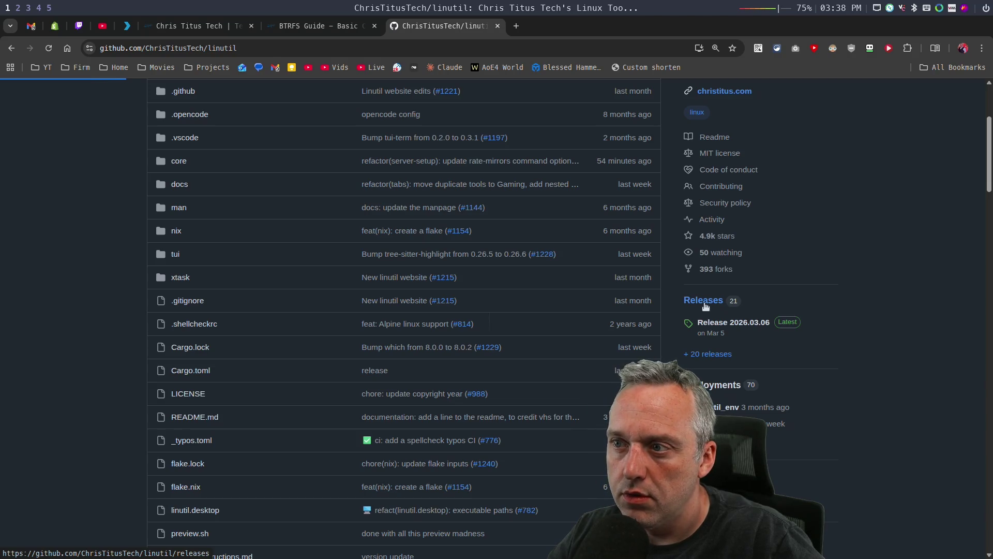
scroll(314, 344, down, 3)
scroll(314, 344, down, 9)
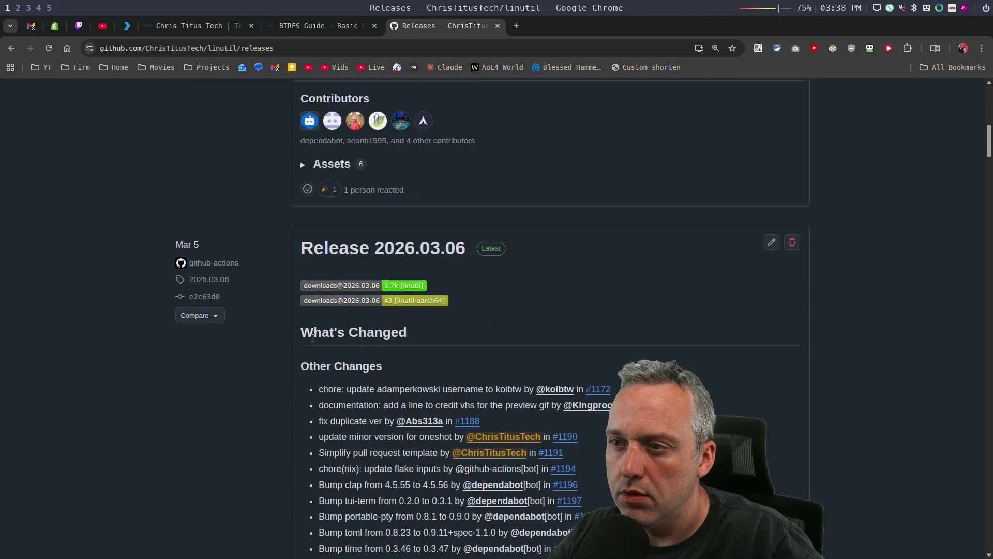
scroll(322, 340, up, 7)
scroll(322, 341, up, 2)
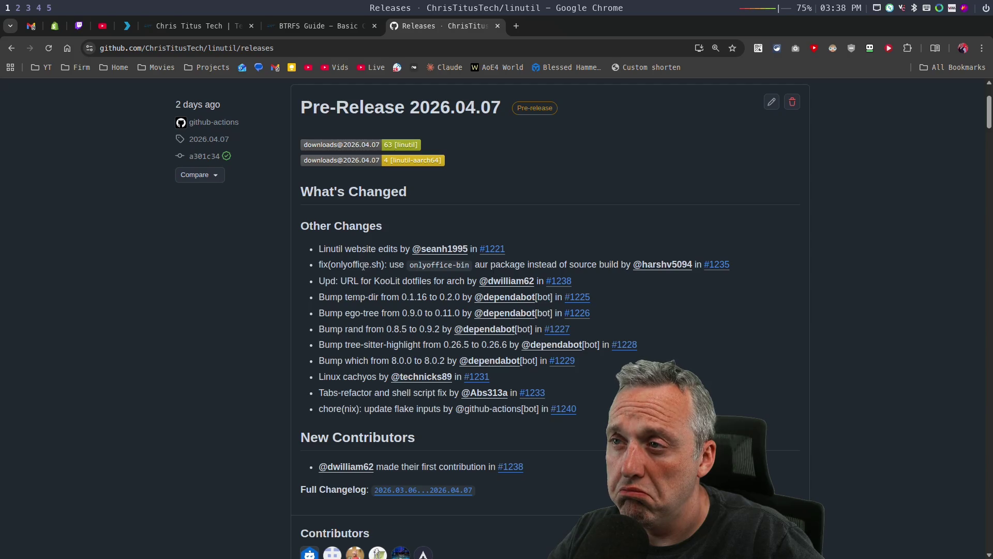
scroll(363, 266, down, 5)
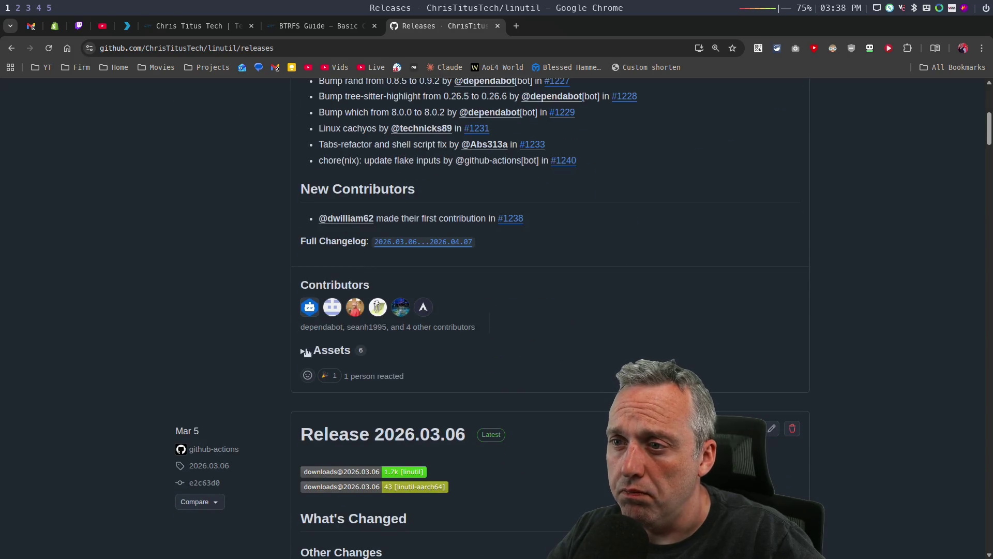
click(304, 351)
scroll(405, 371, up, 6)
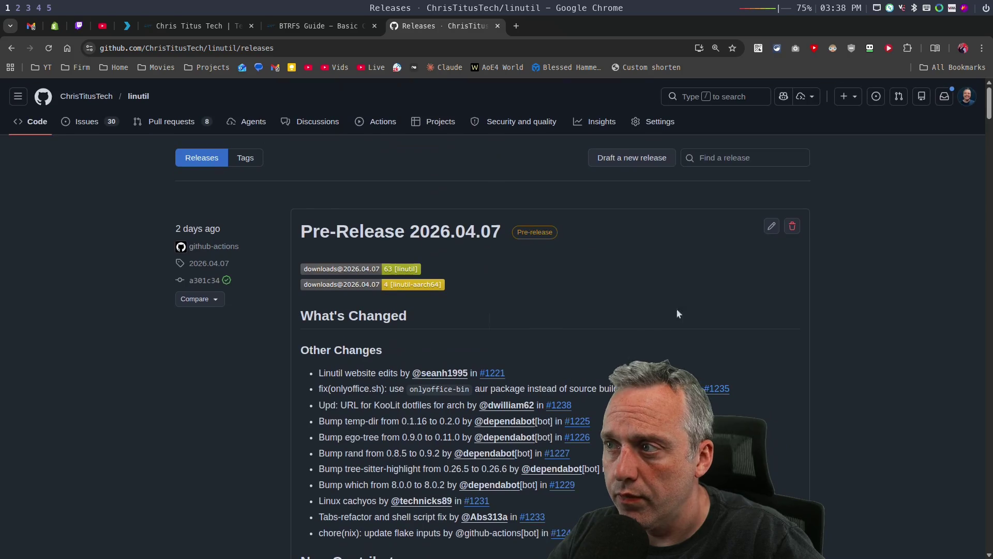
click(770, 226)
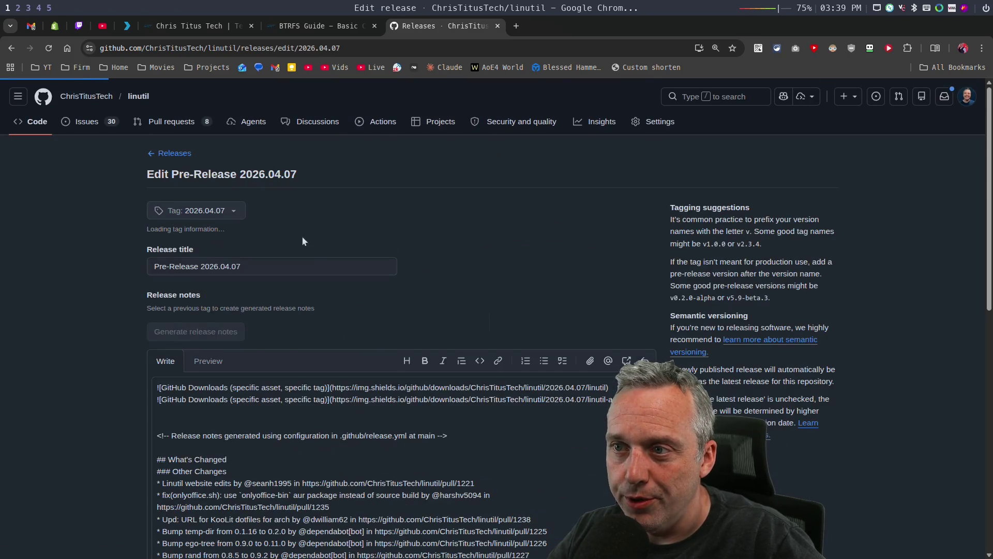
- Remove 'Pre-' from the release title so it reads 'Release 2026.04.07'
click(170, 269)
key(BackSpace)
key(BackSpace)
key(BackSpace)
click(76, 355)
scroll(83, 344, down, 8)
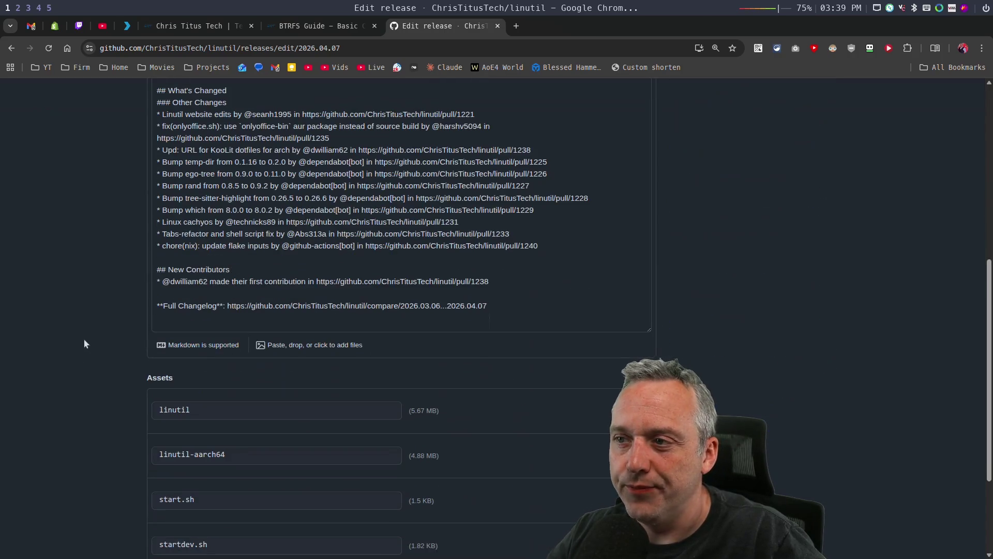
scroll(104, 344, down, 3)
- Untick pre-release, set it as latest, update the release, and highlight the KooLit dotfiles entry
click(150, 476)
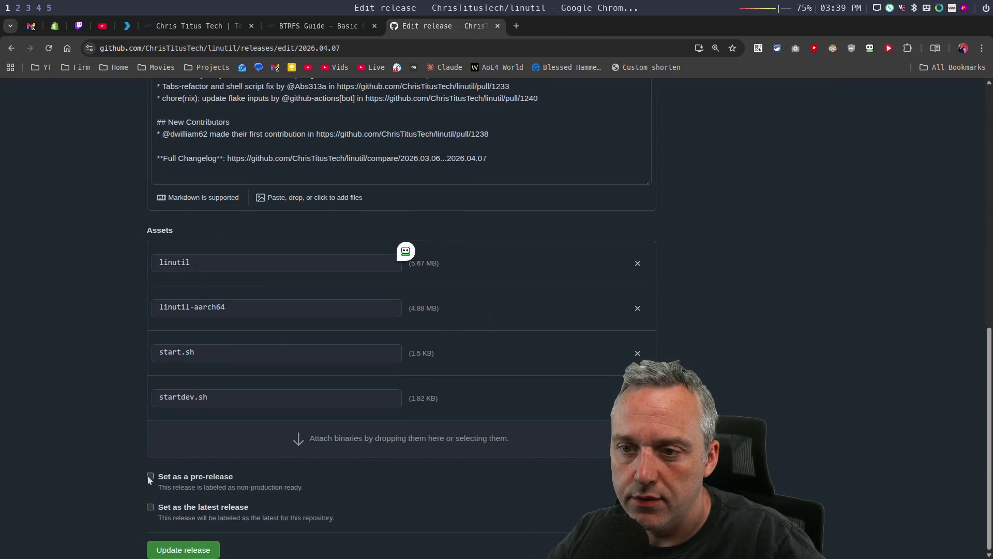
click(150, 507)
click(178, 549)
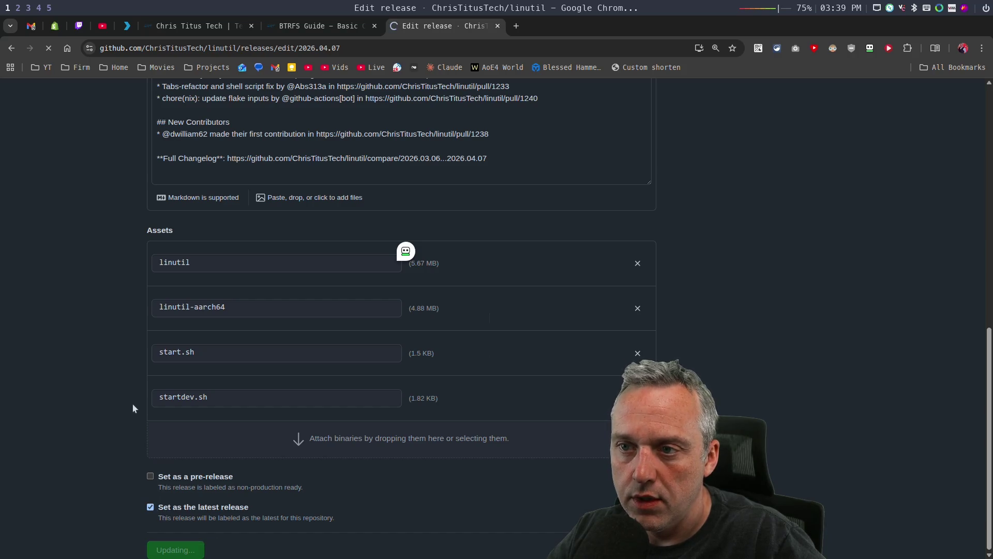
scroll(72, 365, down, 3)
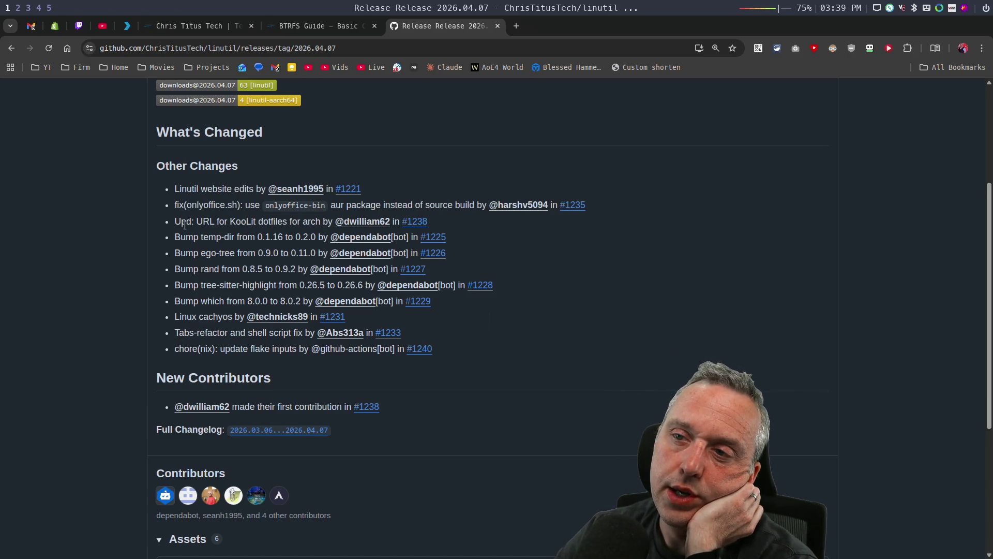
drag(174, 222, 302, 222)
- Clear the highlight and go through linutil's Releases list to its Actions workflow runs
click(260, 221)
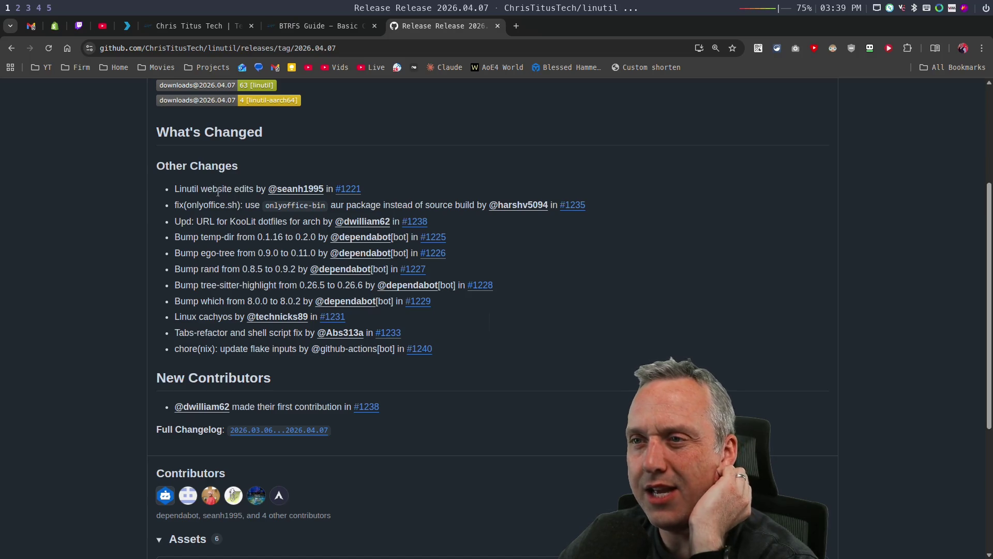
scroll(196, 189, up, 5)
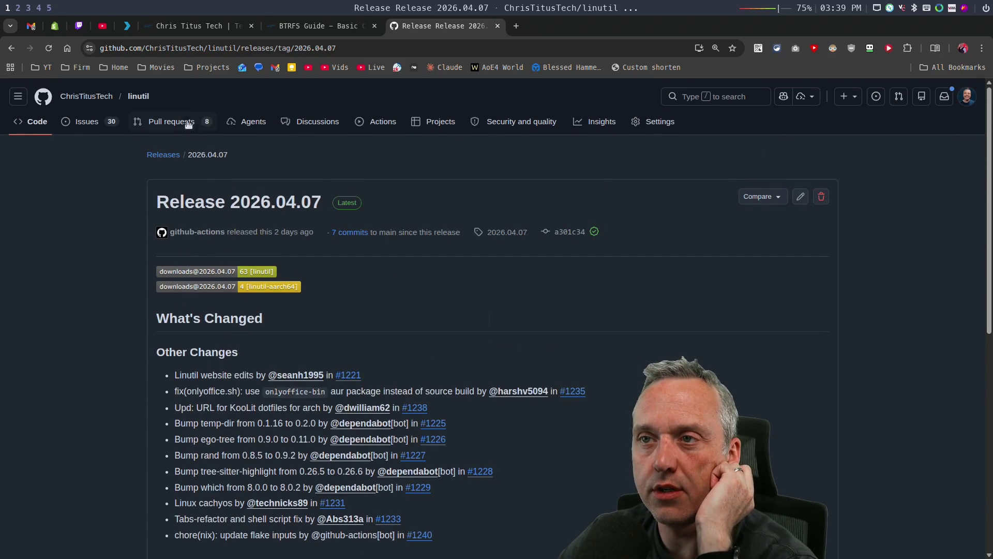
click(161, 154)
scroll(197, 242, down, 10)
scroll(194, 244, up, 10)
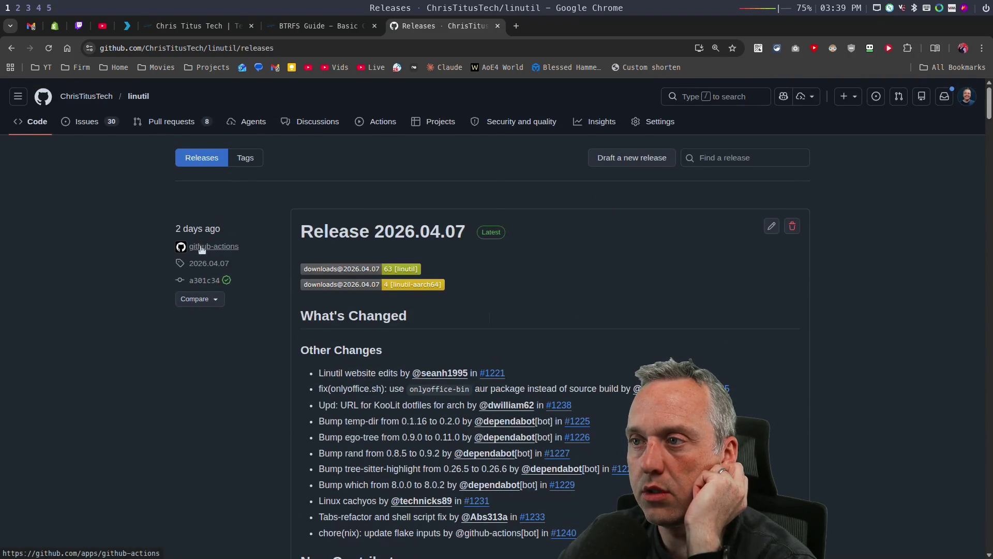
click(378, 122)
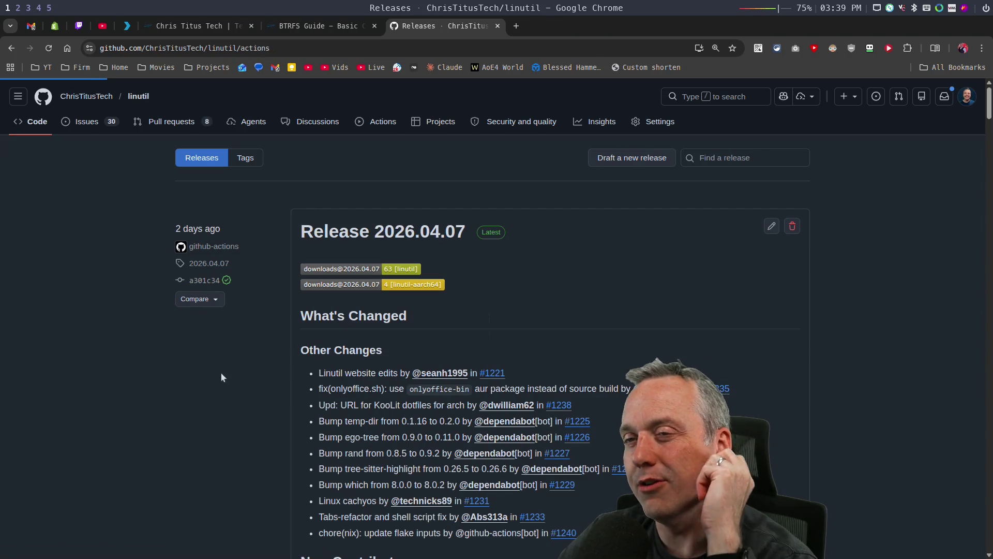
- Open LinUtil Release run #384 and watch the linutil_build job log until 2026.04.09 is uploaded
click(260, 292)
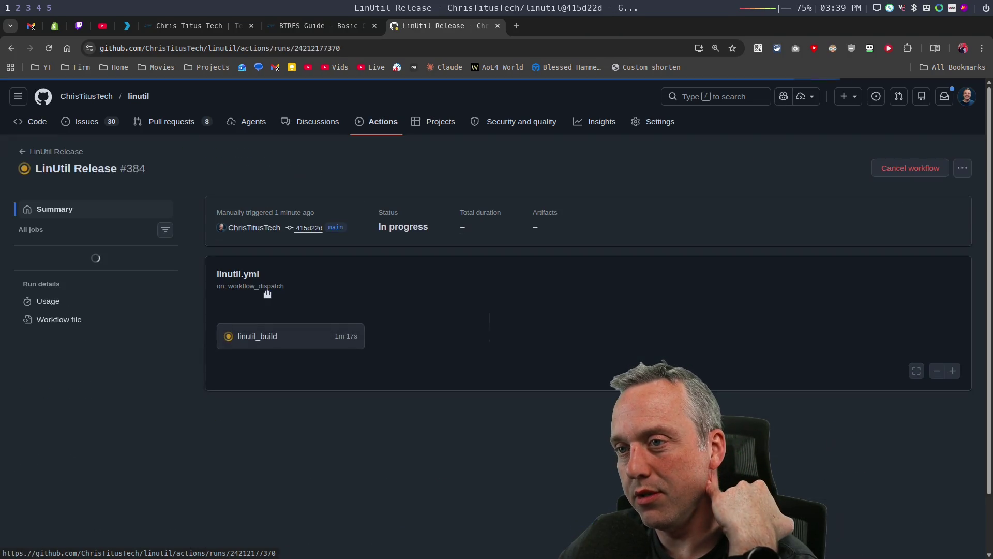
click(282, 351)
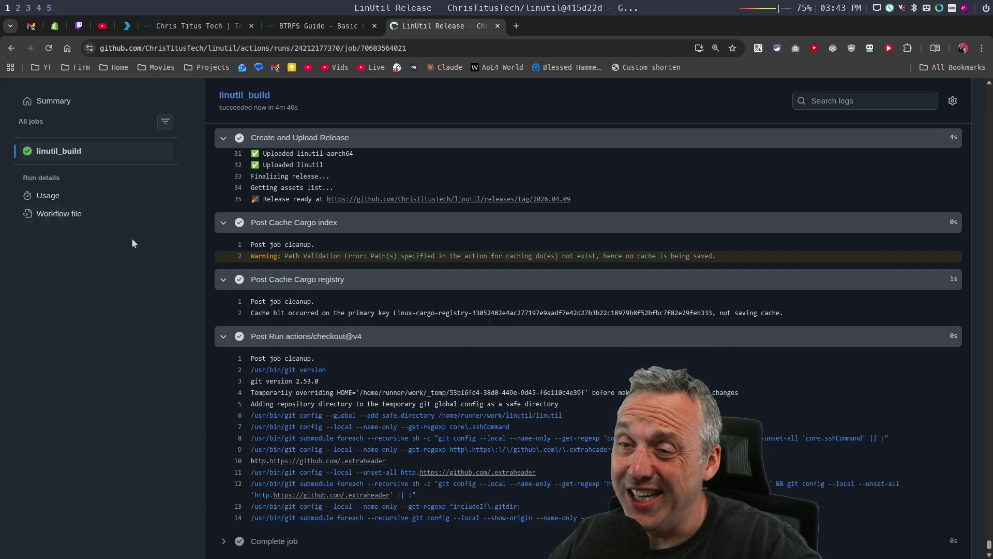
- Check the successful run's Summary, then return to the linutil repository's main code page
click(46, 101)
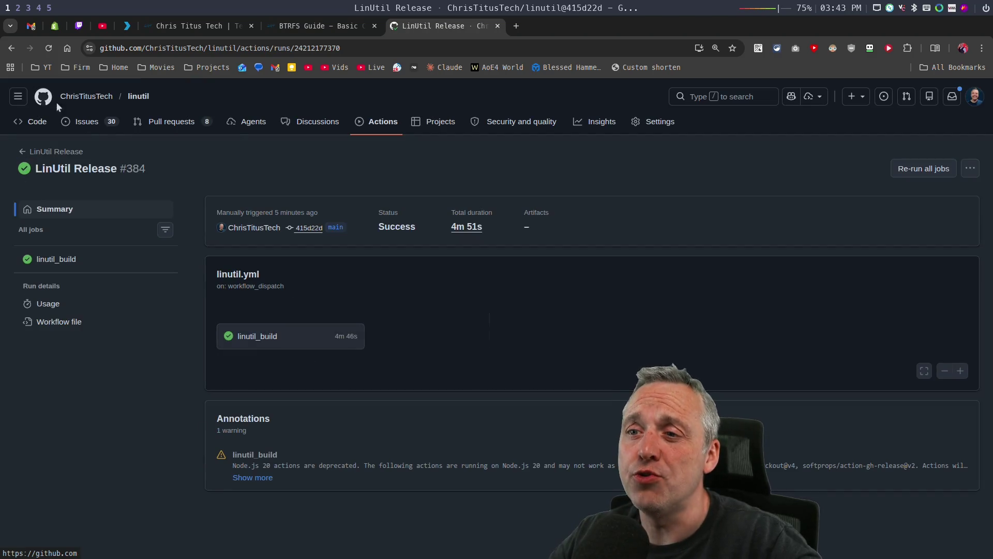
click(140, 97)
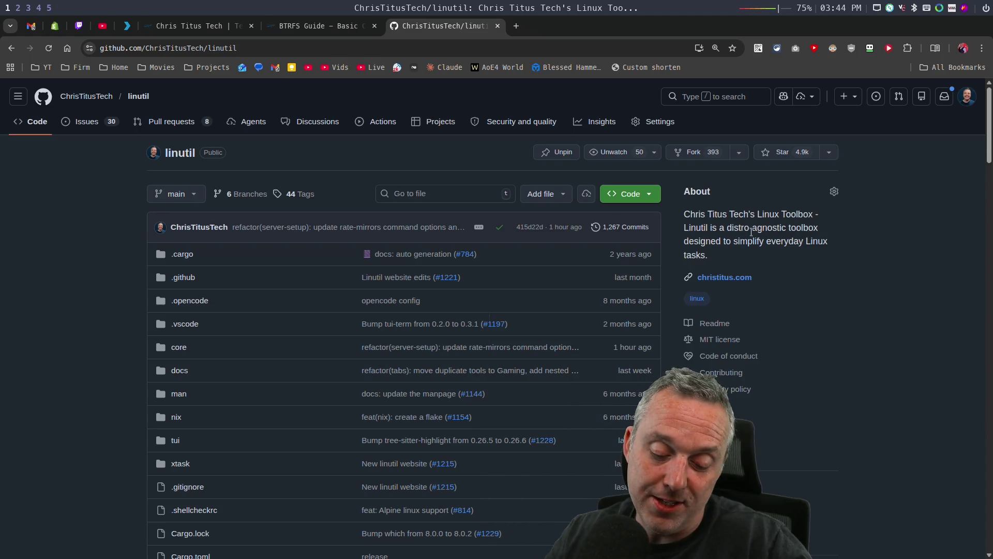
- Switch to workspace 5 to show StreamerBot Chat with live Twitch and YouTube messages
key(super+5)
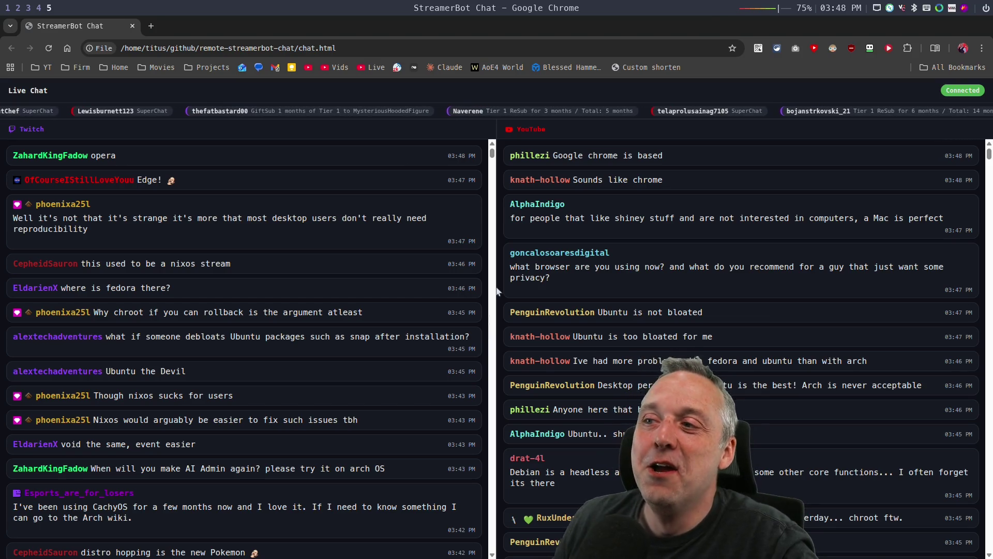
- Highlight the YouTube message saying a Mac suits people who like shiny stuff
drag(601, 215, 946, 220)
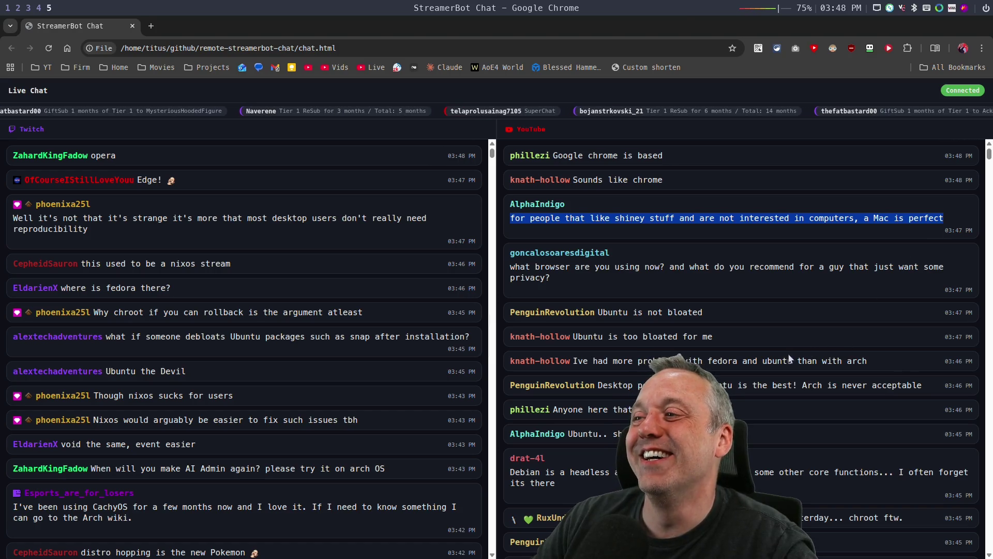